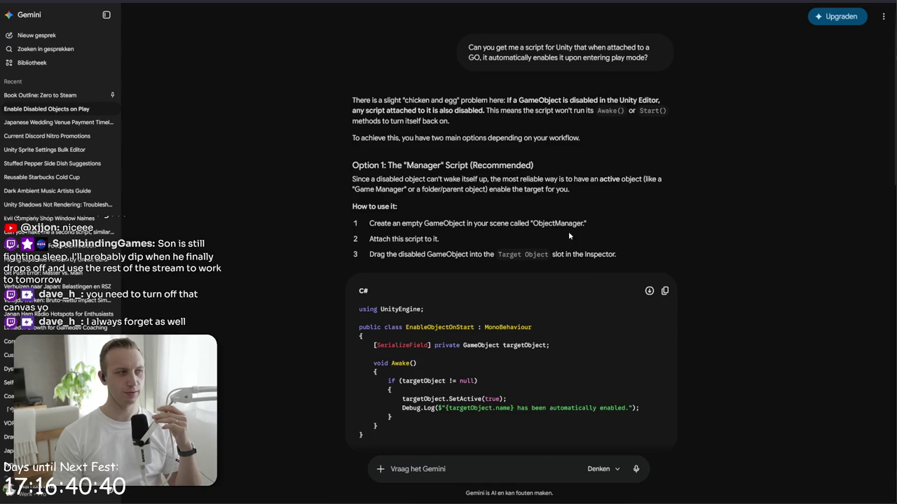
- Scroll Gemini's answer down to the Editor-script Option 2, then return to Unity
scroll(569, 236, down, 2)
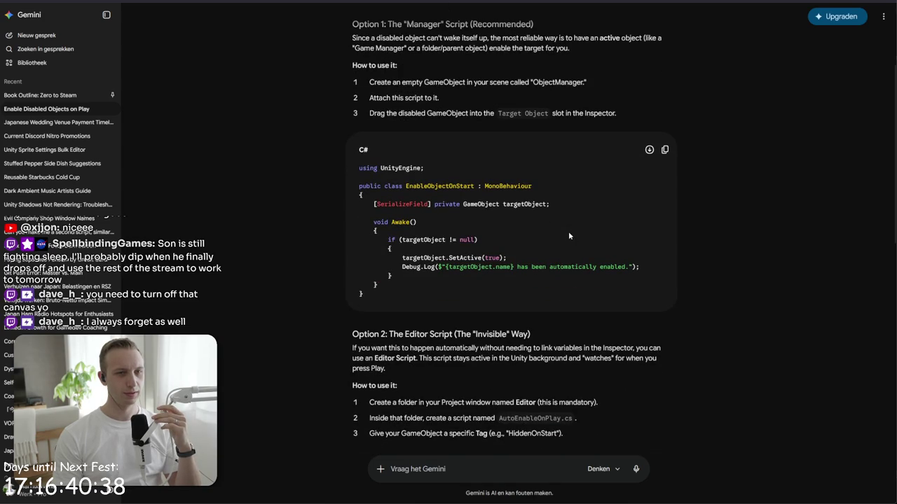
key(alt+Tab)
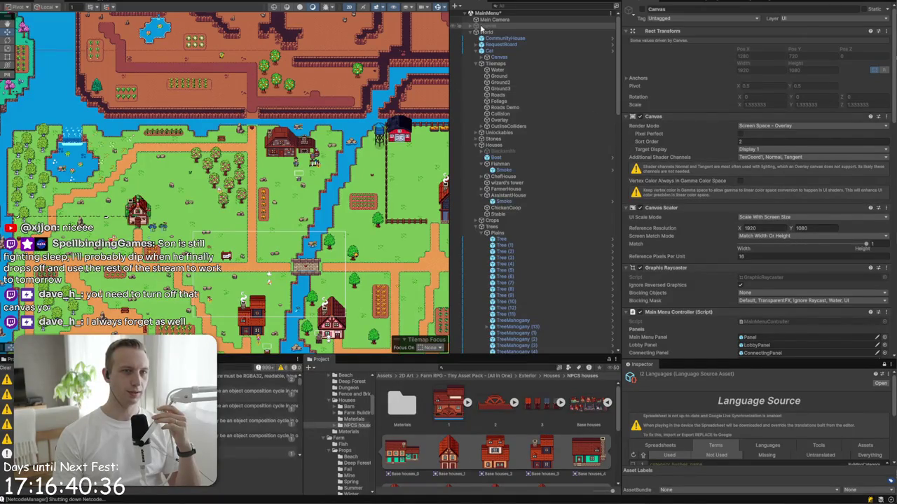
- Collapse World and inspect NetworkManagers, Main Camera, Astar and LocalManagers in the Hierarchy
click(471, 33)
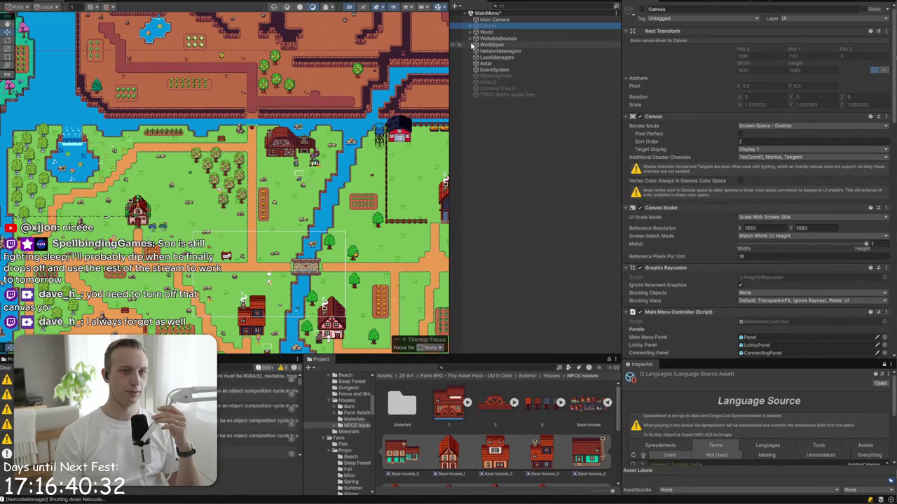
click(476, 51)
click(484, 21)
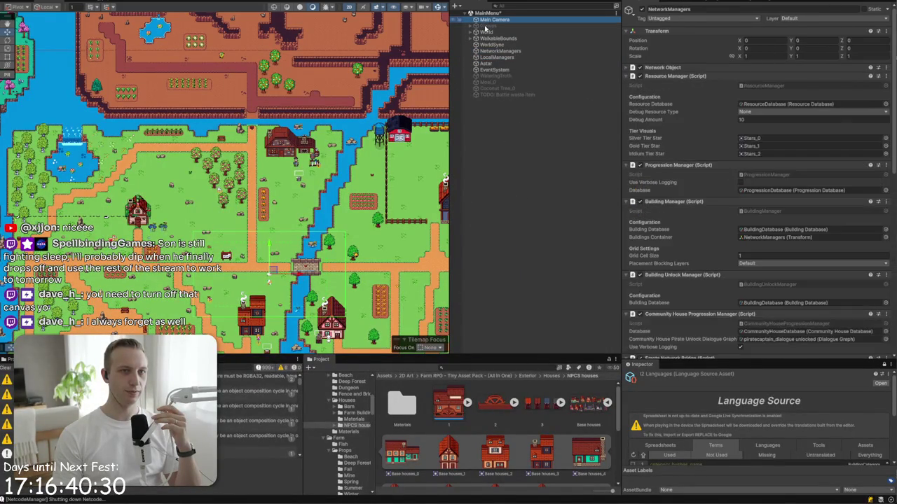
click(485, 33)
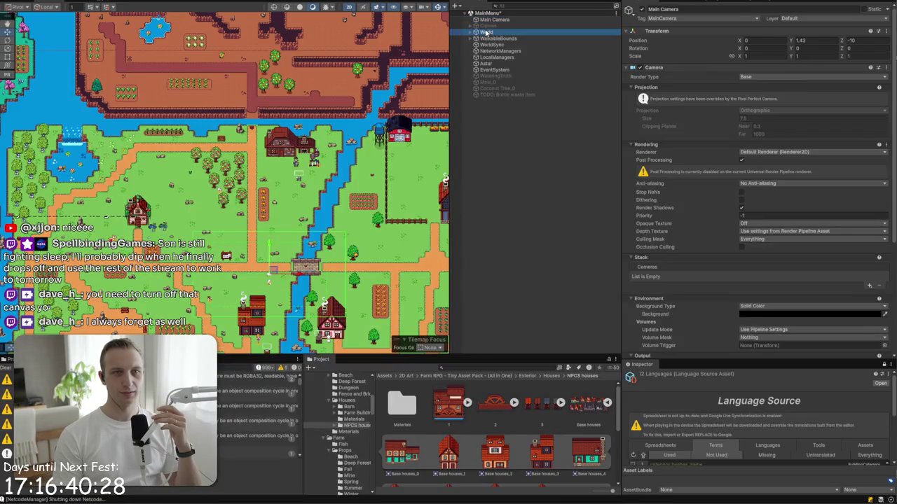
click(502, 70)
click(505, 64)
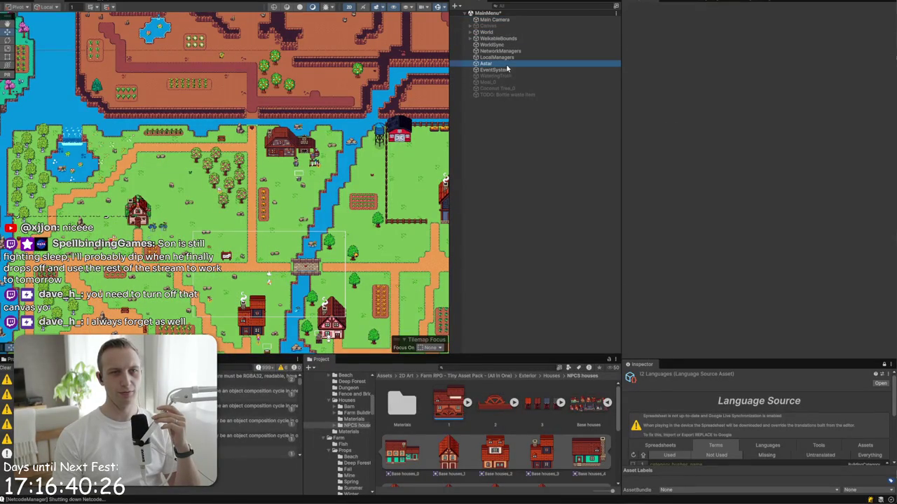
click(507, 58)
click(507, 53)
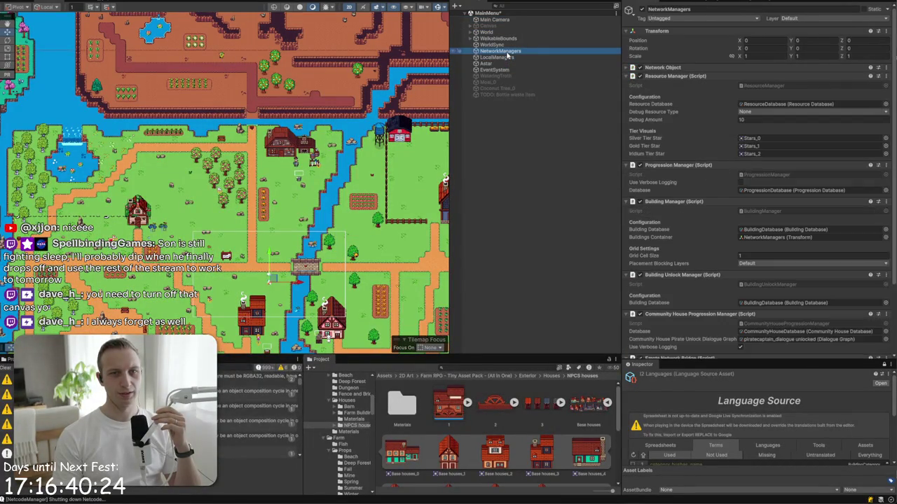
scroll(722, 258, down, 5)
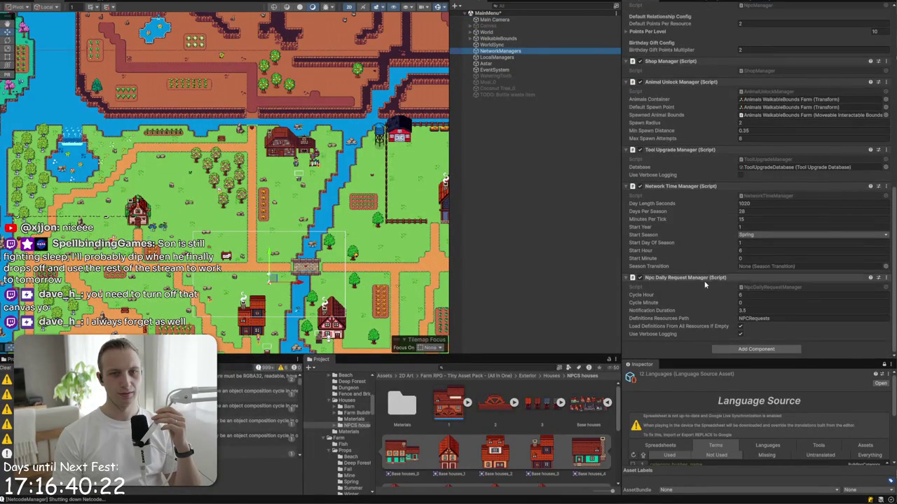
scroll(765, 133, up, 8)
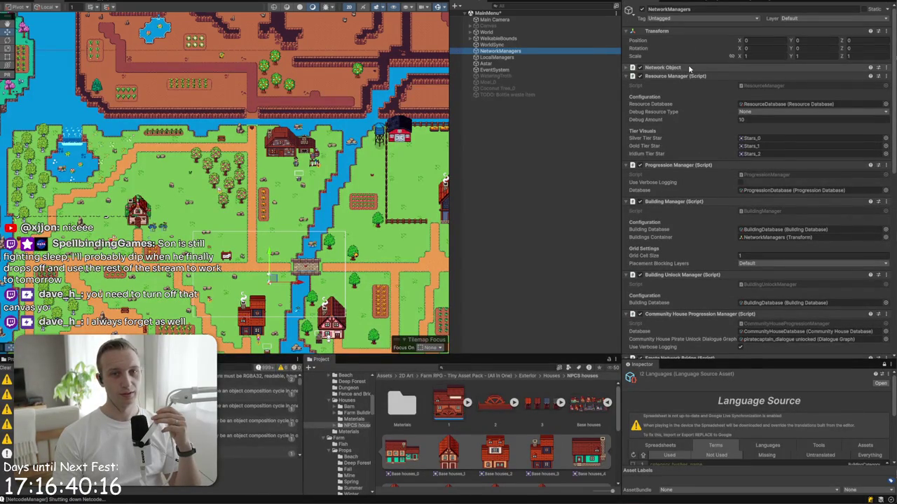
- Inspect WorldSync and the WalkableBounds outline, then go back to the Gemini chat
click(535, 44)
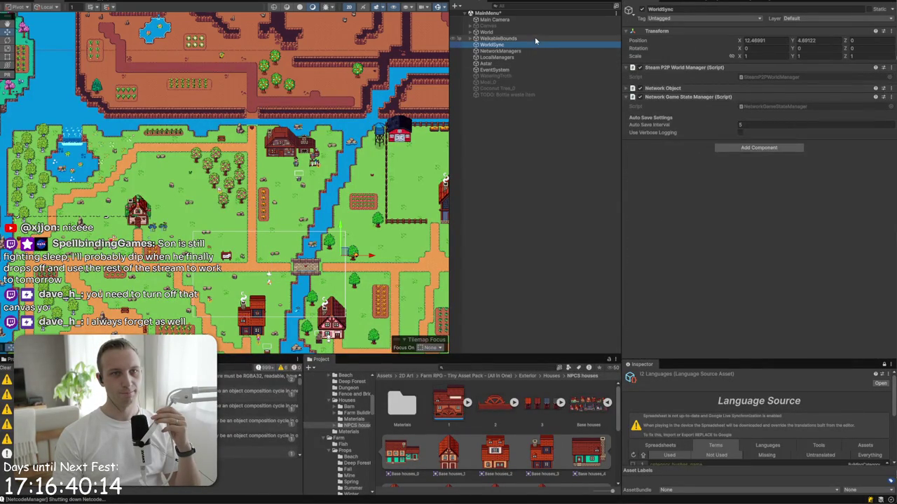
click(535, 37)
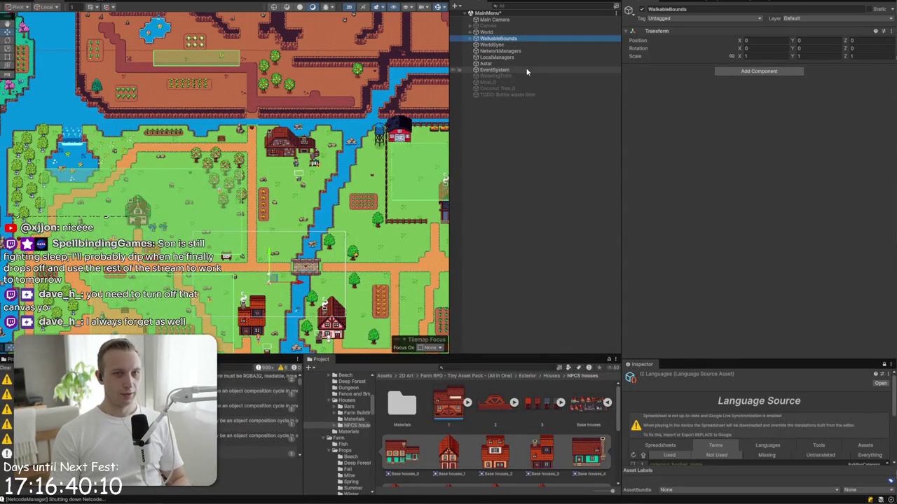
key(alt+Tab)
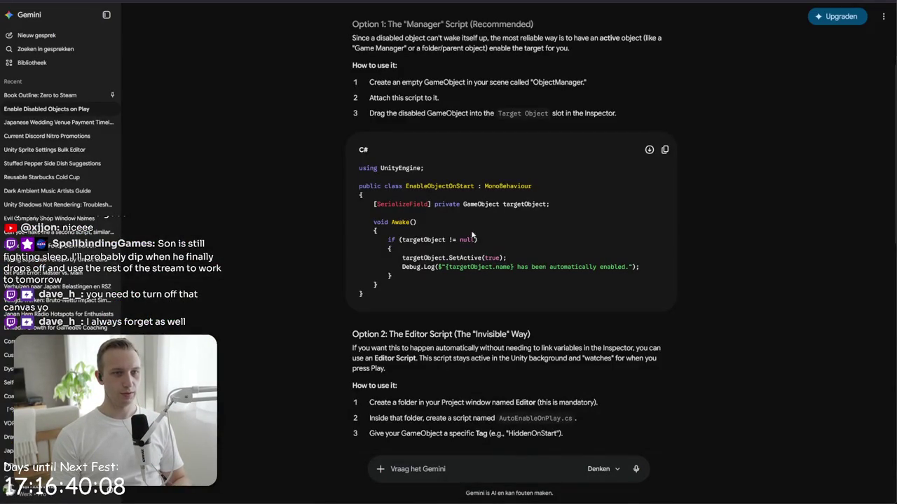
- Copy Gemini's EnableObjectOnStart C# sample and show Unity's top-level Assets folder
mouse_move(410, 168)
mouse_down()
mouse_move(457, 262)
mouse_move(382, 287)
mouse_move(360, 171)
mouse_move(447, 272)
mouse_move(364, 296)
mouse_move(388, 230)
mouse_move(553, 204)
mouse_up()
click(616, 183)
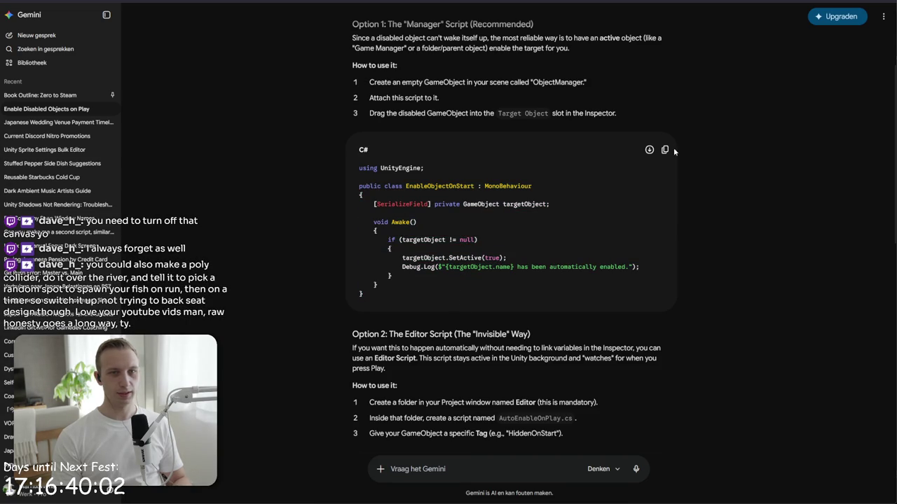
key(alt+Tab)
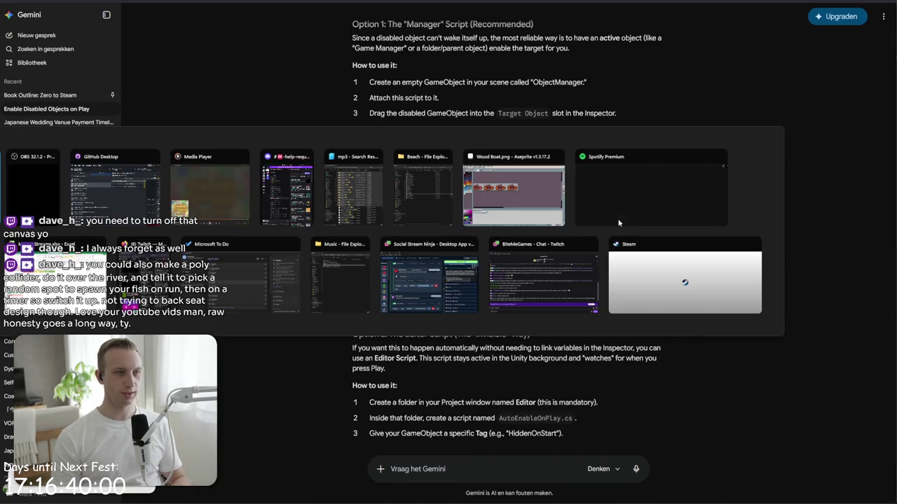
click(384, 376)
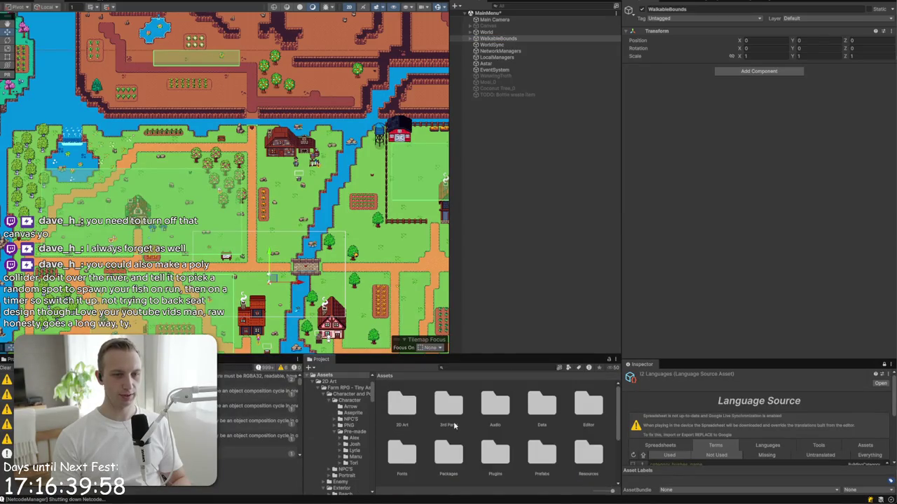
- Open Assets/Scripts and browse its UI, DesktopVillage, Building and Events subfolders
scroll(491, 433, down, 1)
scroll(491, 433, down, 1)
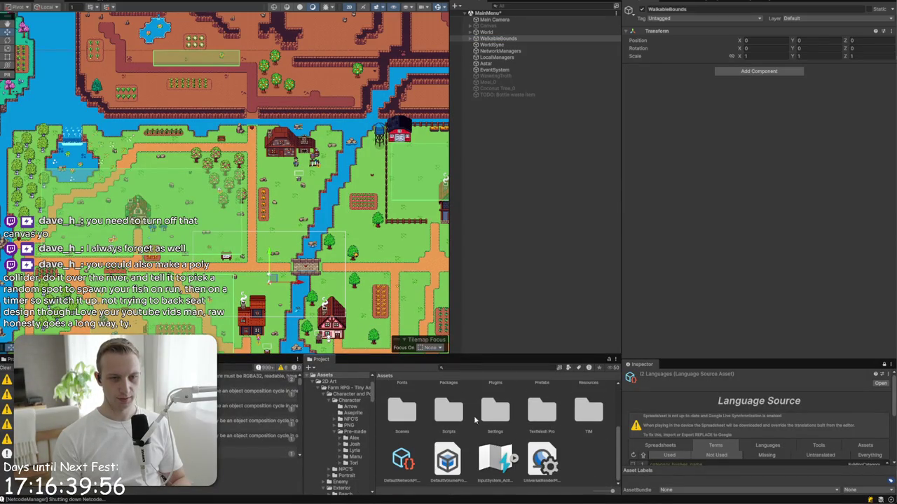
double_click(454, 420)
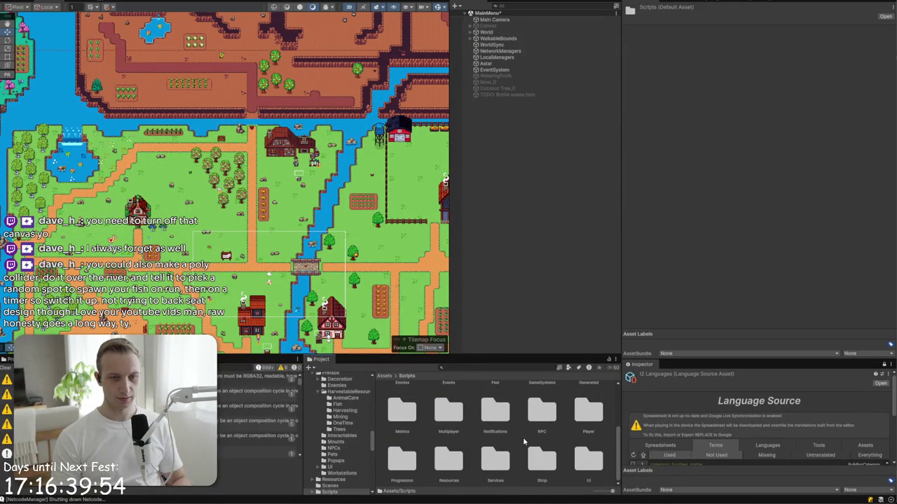
click(588, 458)
scroll(556, 461, up, 2)
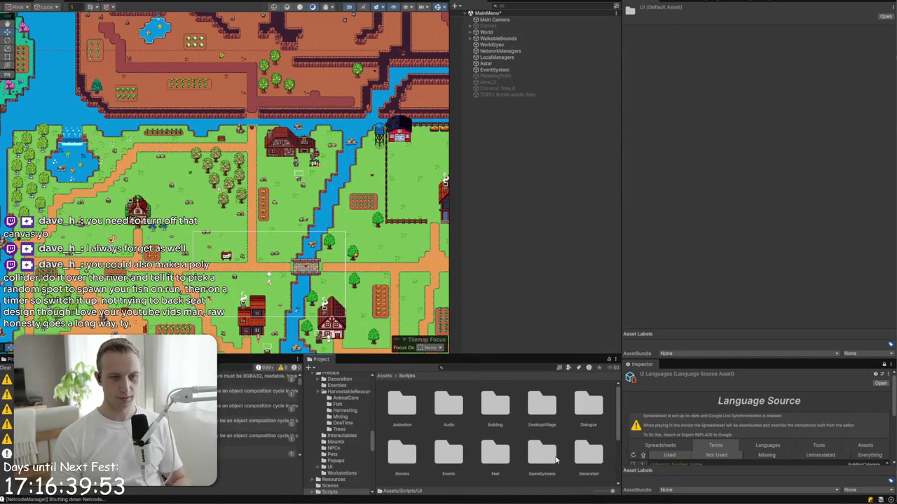
click(536, 408)
scroll(537, 407, down, 2)
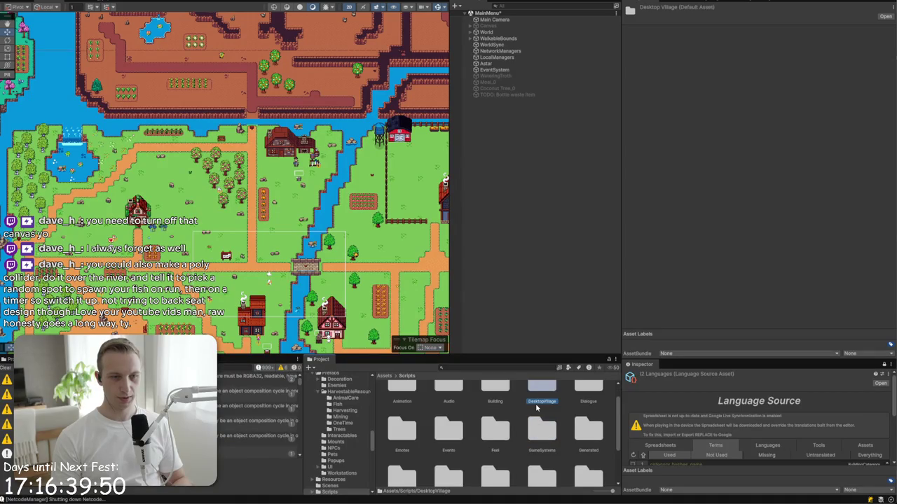
scroll(536, 407, down, 2)
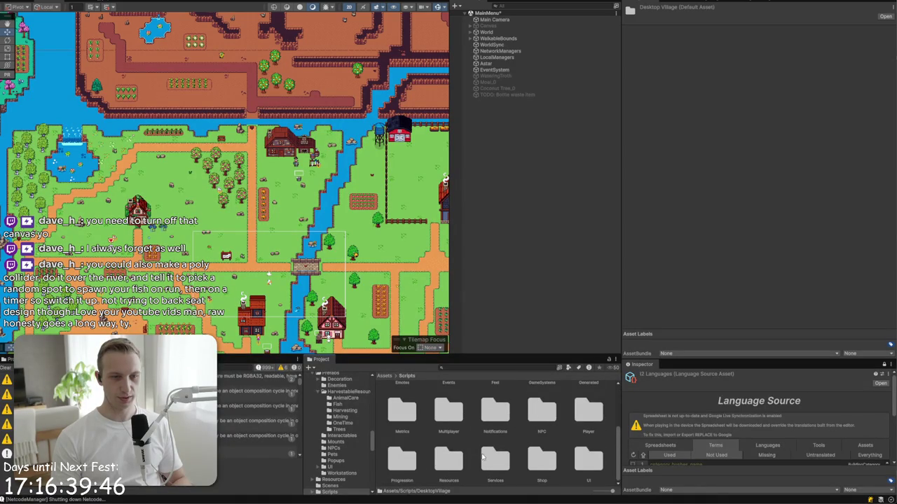
scroll(542, 474, up, 3)
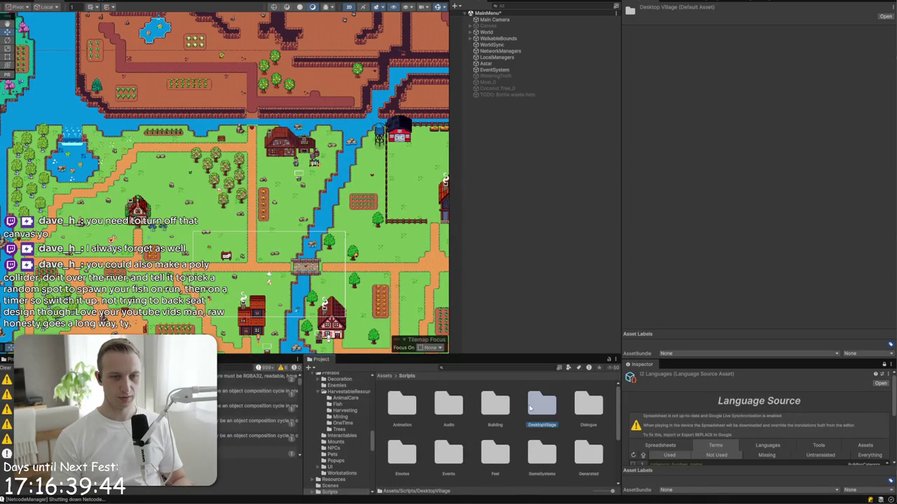
click(494, 405)
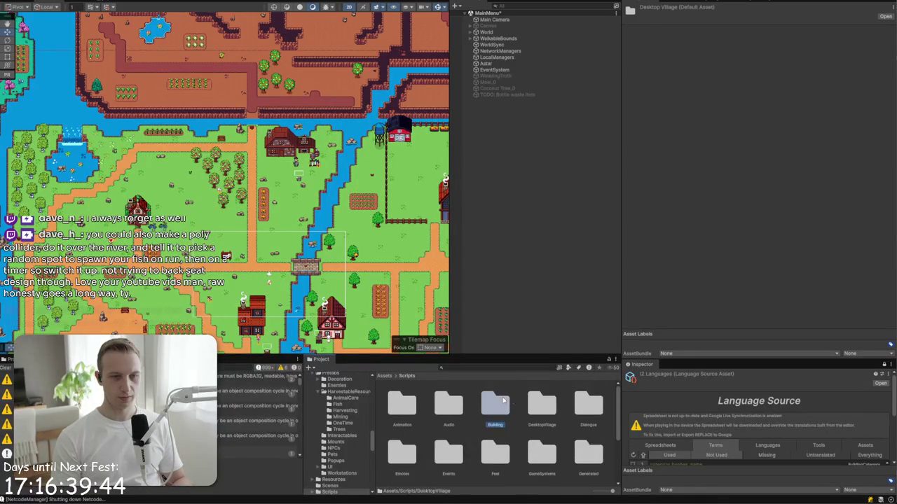
double_click(449, 456)
click(406, 376)
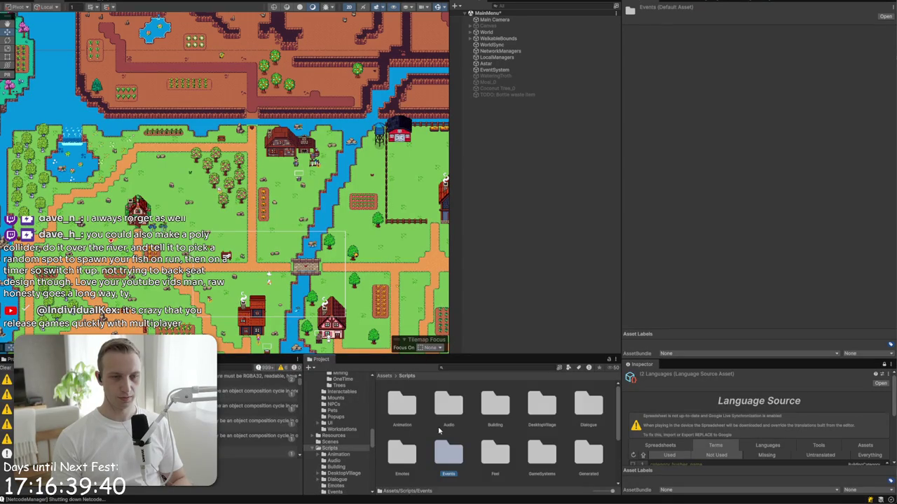
- Open the DesktopVillage folder and bring up its asset context menu
click(543, 455)
double_click(541, 406)
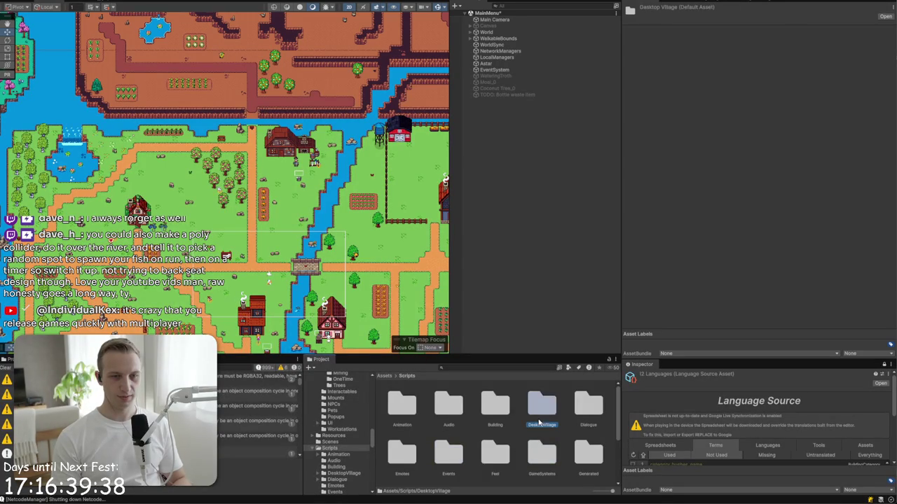
right_click(485, 447)
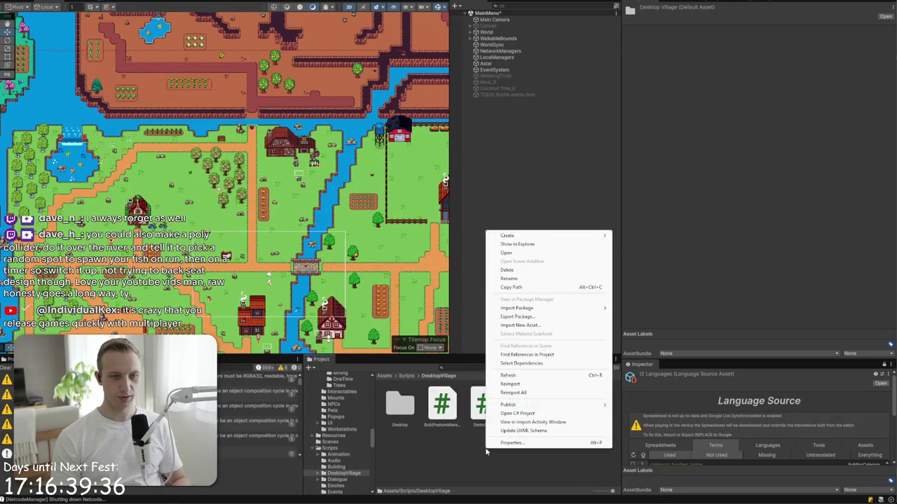
click(480, 455)
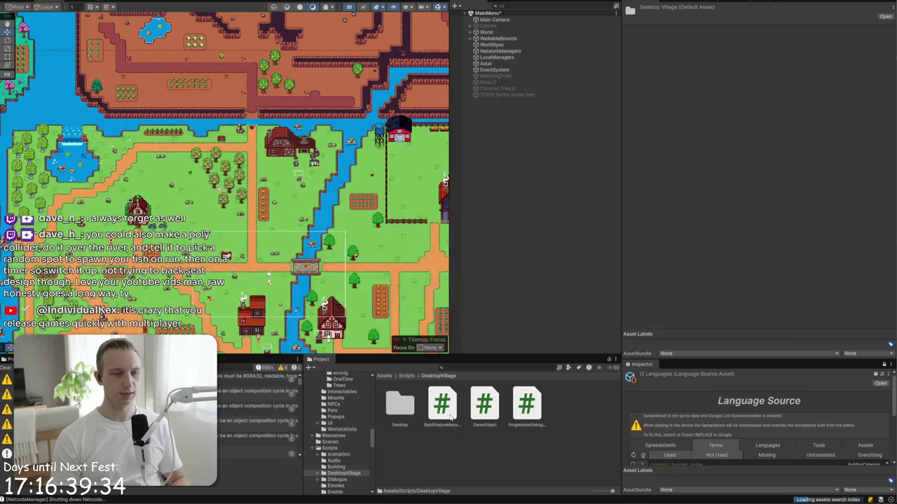
key(alt+Tab)
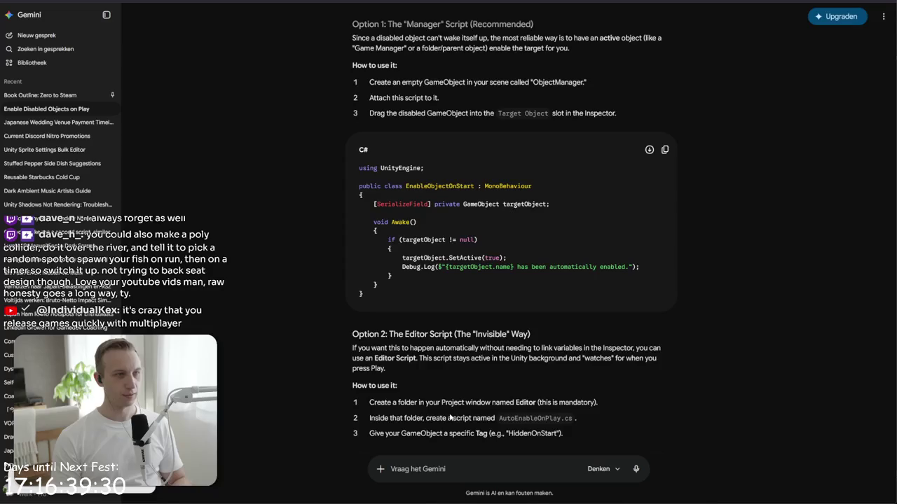
key(alt+Tab)
key(alt+Tab)
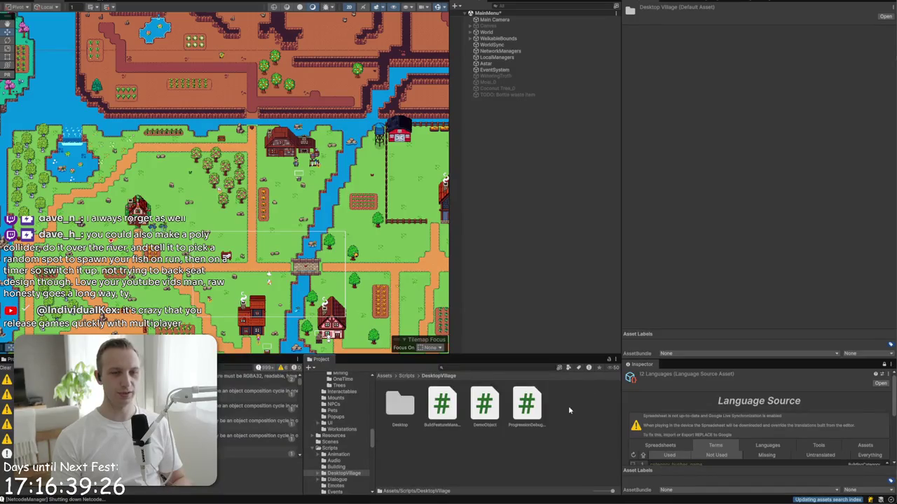
right_click(556, 436)
- Create the EnableObjectOnStart C# script in DesktopVillage, apply the houses sprite edits, select its code
mouse_move(590, 223)
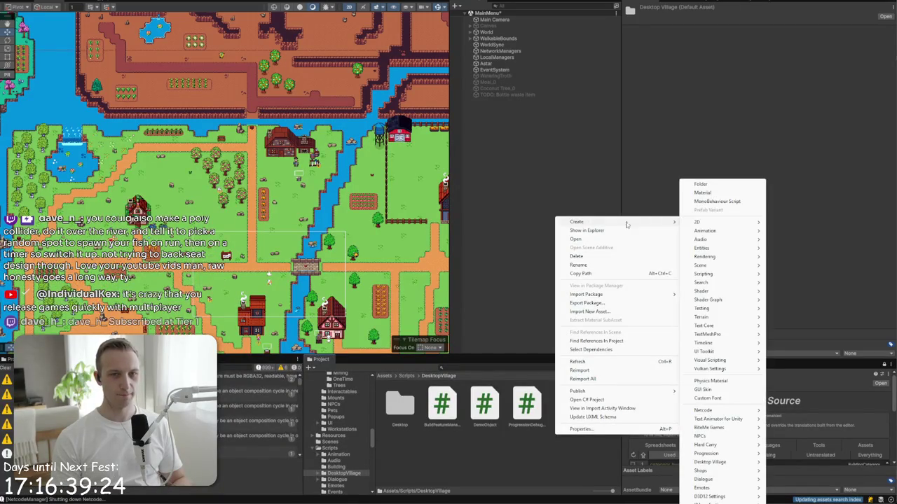
click(714, 201)
text(EnableObjectOnStart)
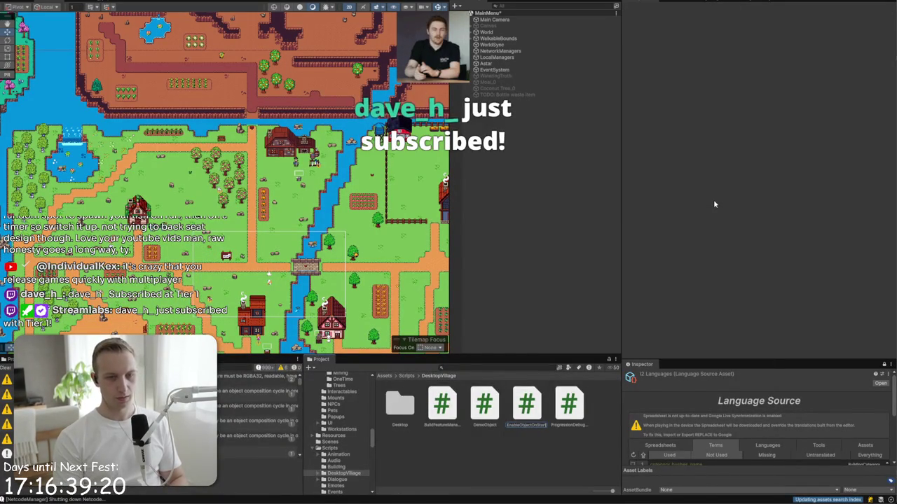
key(Return)
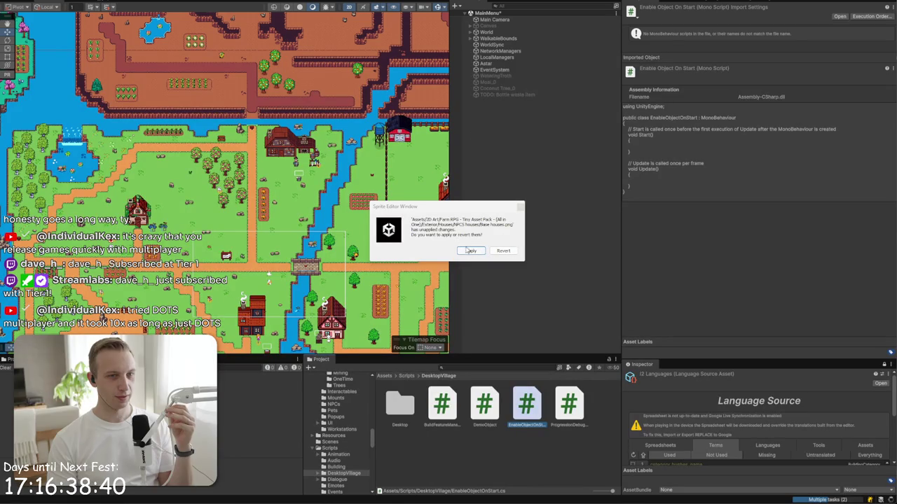
click(470, 250)
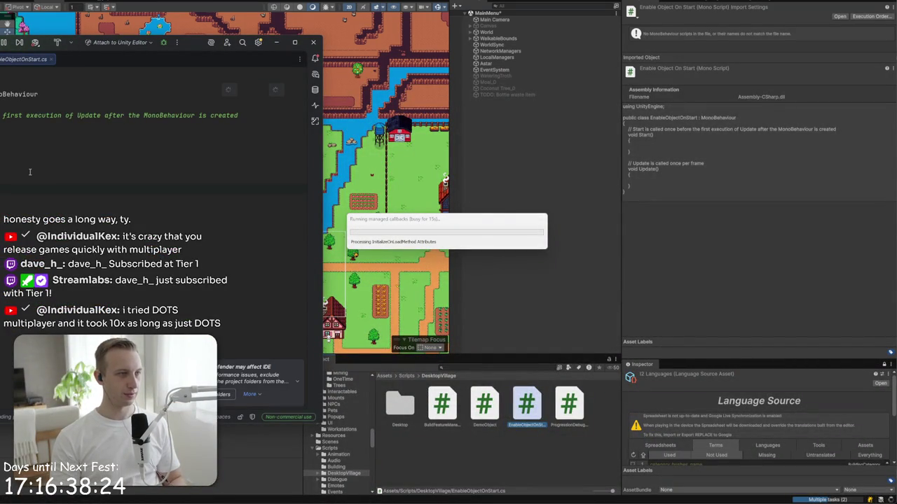
key(ctrl+a)
- Paste the code that activates targetObject on Awake into EnableObjectOnStart, then close Rider
key(ctrl+v)
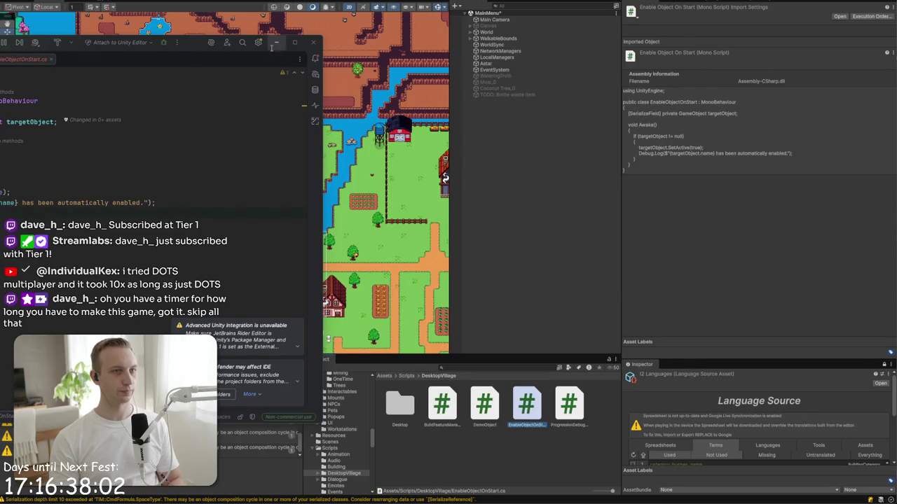
click(313, 42)
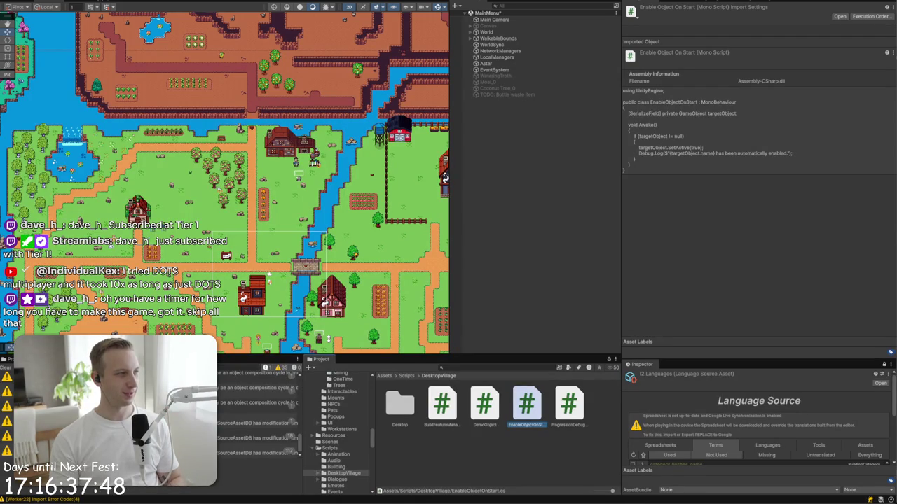
key(alt+Tab)
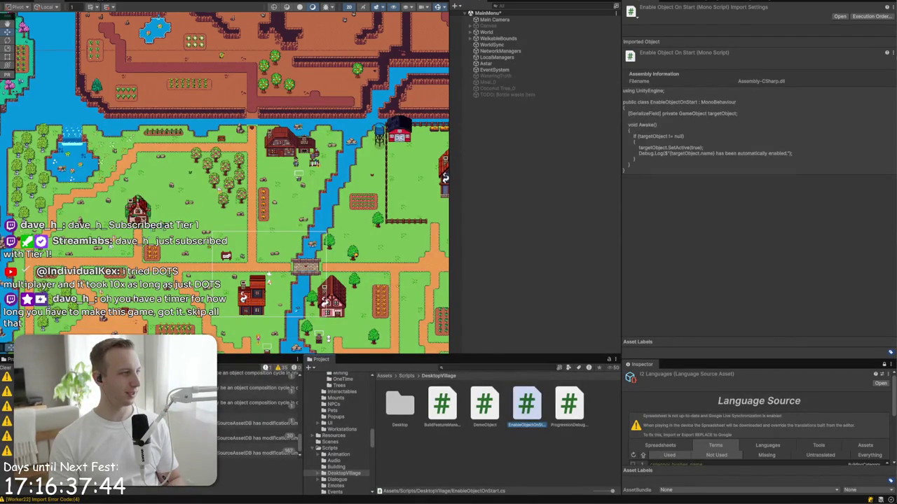
- Move and enlarge the Twitch window on screen and dismiss the account-security prompt
mouse_move(0, 61)
mouse_down()
mouse_move(344, 61)
mouse_move(450, 100)
mouse_move(474, 97)
mouse_move(434, 71)
mouse_up()
drag(596, 206, 811, 206)
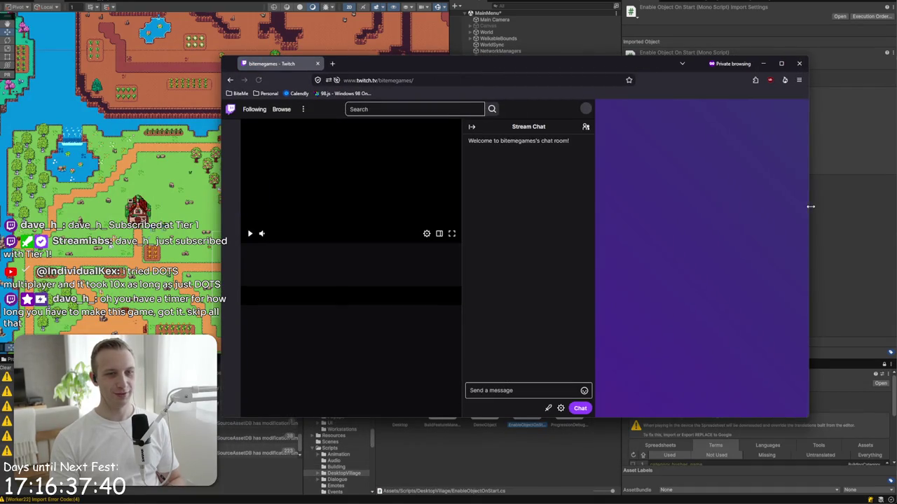
drag(502, 63, 521, 22)
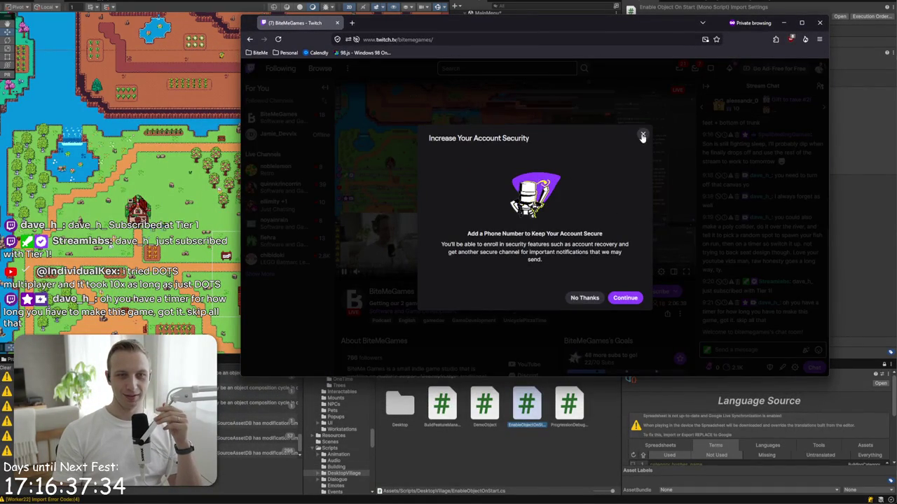
click(599, 297)
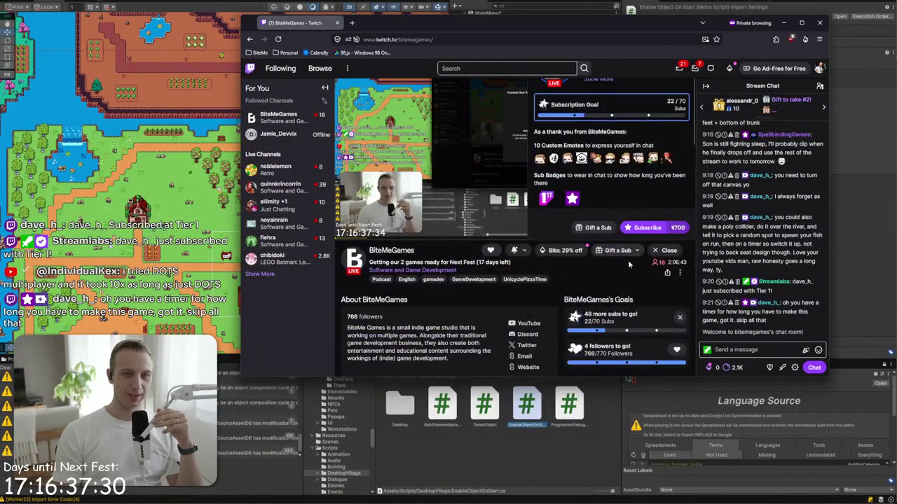
scroll(621, 209, down, 2)
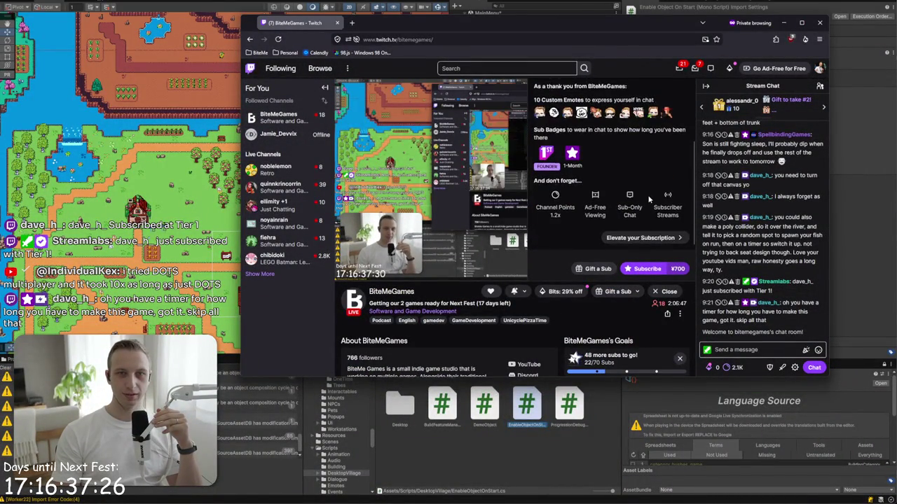
scroll(652, 200, up, 2)
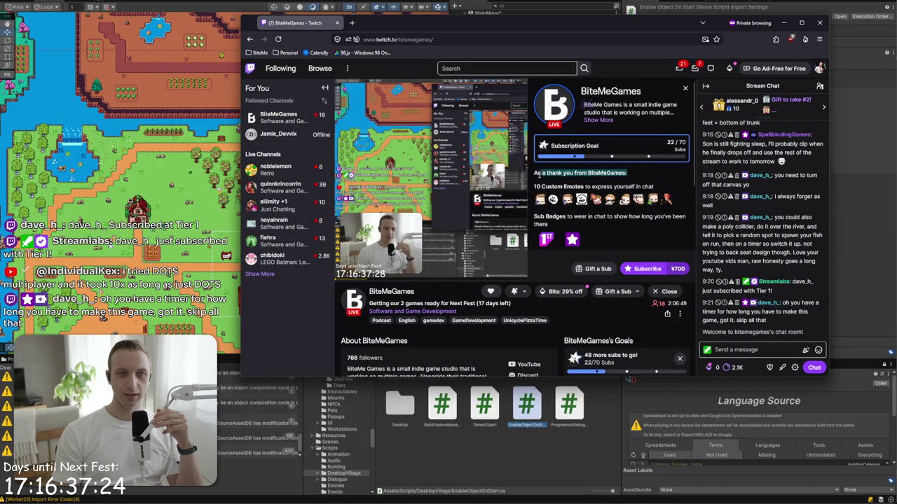
click(538, 177)
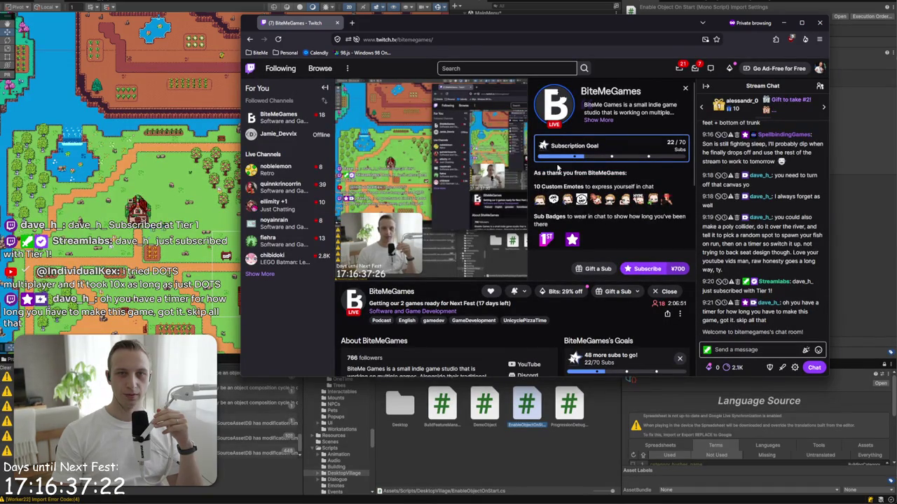
- Check the Twitch account menu, then start a new-tab search for 'twitch prime link ama'
click(821, 71)
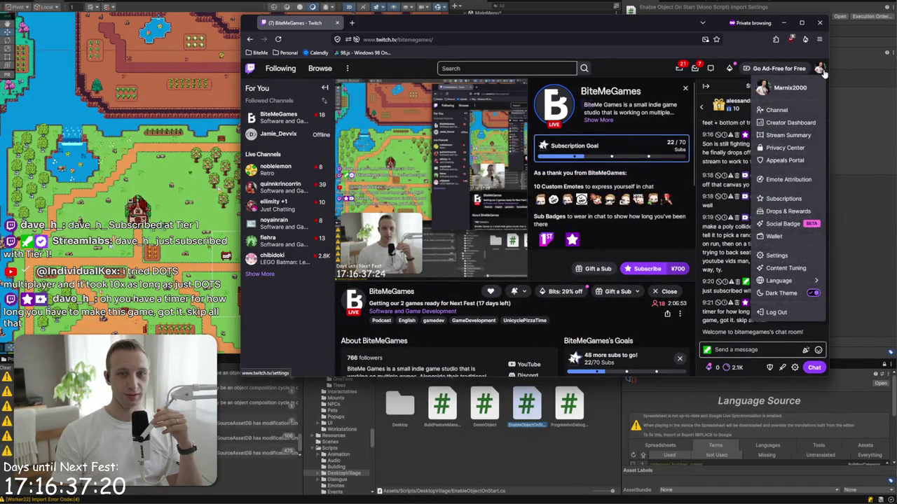
click(821, 70)
key(ctrl+t)
text(twitch. prime link ama)
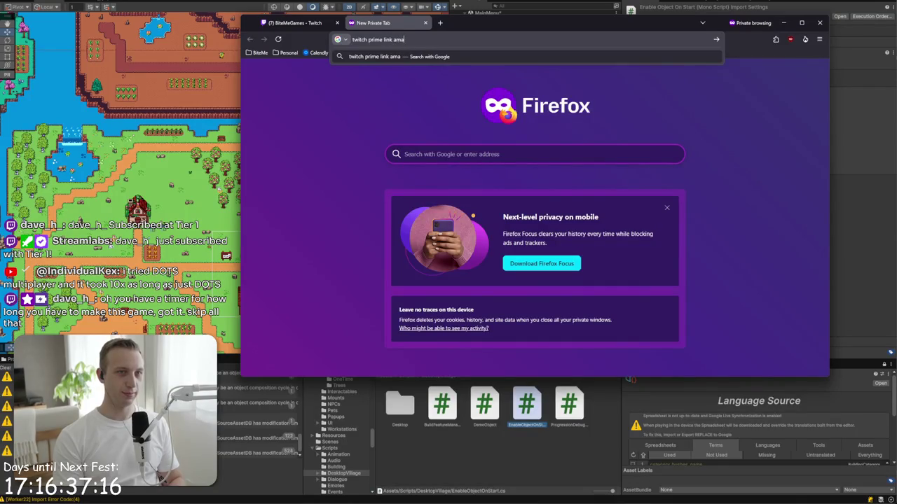
text(zon)
- Open Amazon Help's Twitch-linking article and its Prime Gaming link in a new tab
key(Return)
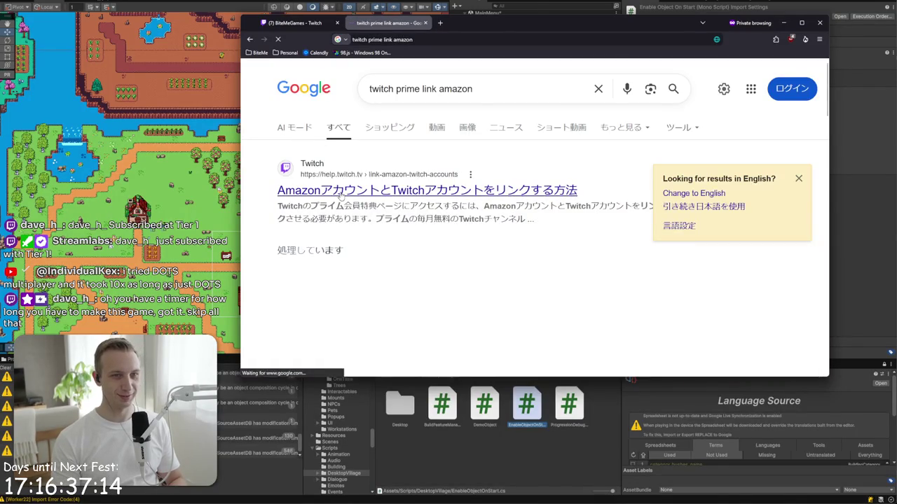
click(344, 208)
scroll(490, 210, down, 3)
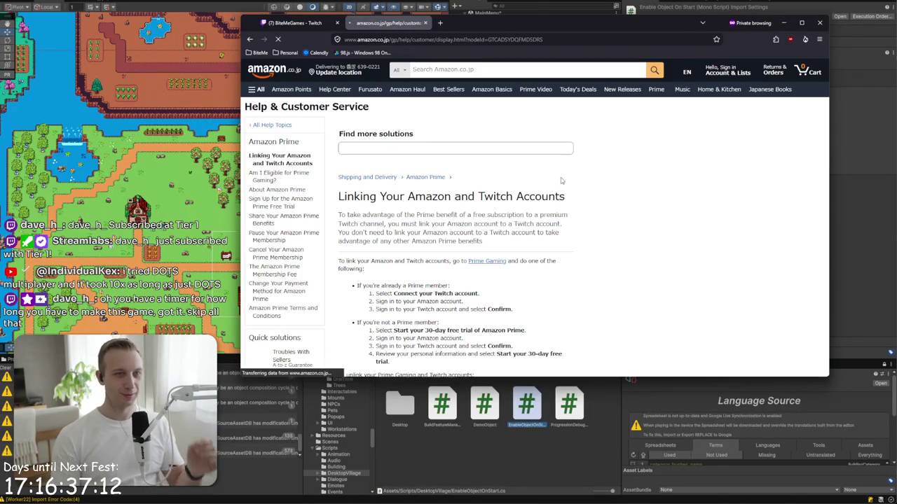
scroll(491, 224, down, 2)
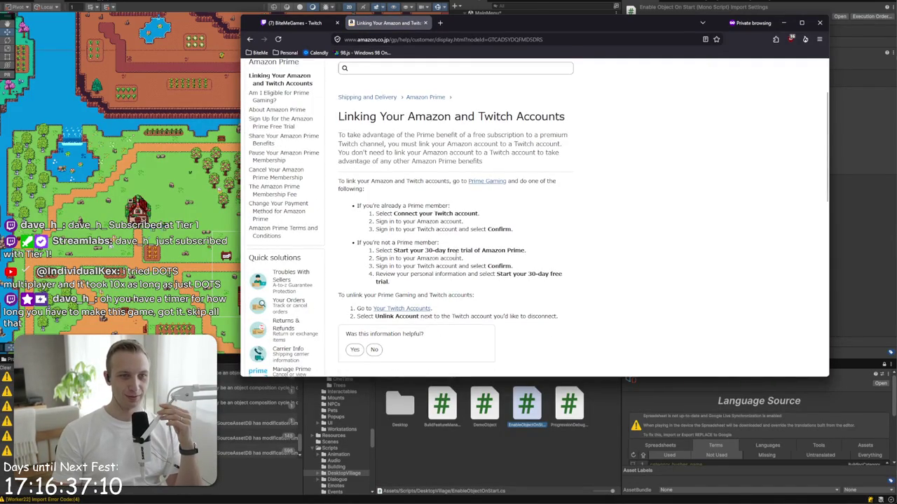
mouse_move(472, 228)
mouse_down()
mouse_move(462, 204)
mouse_move(481, 231)
mouse_up()
click(479, 231)
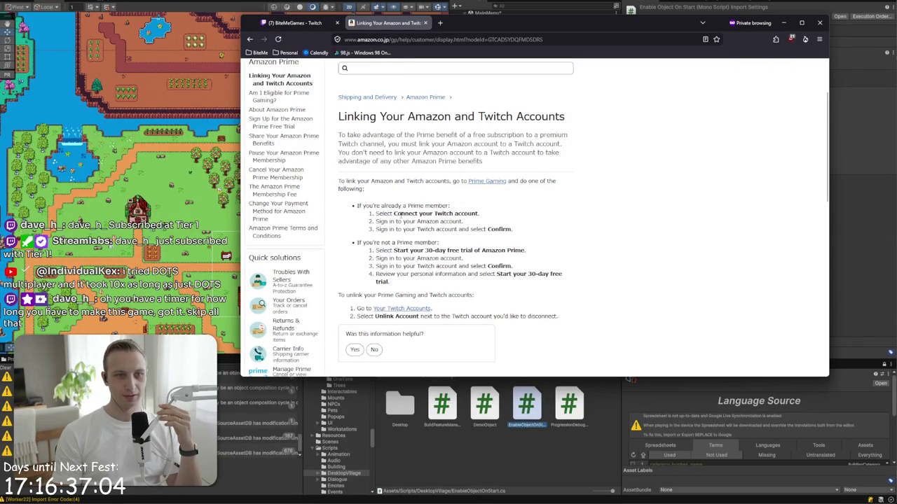
middle_click(487, 181)
click(466, 27)
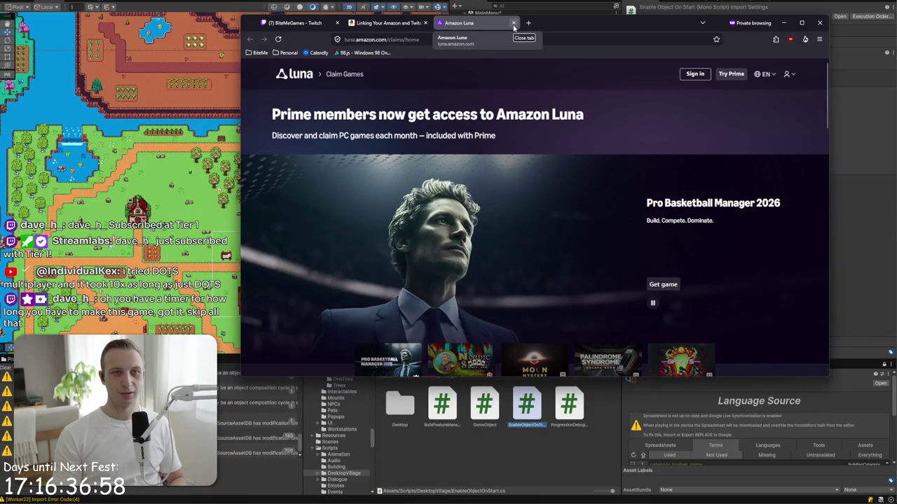
- Open the Luna claim page in a new signed-in window and move the sign-in window aside
click(421, 40)
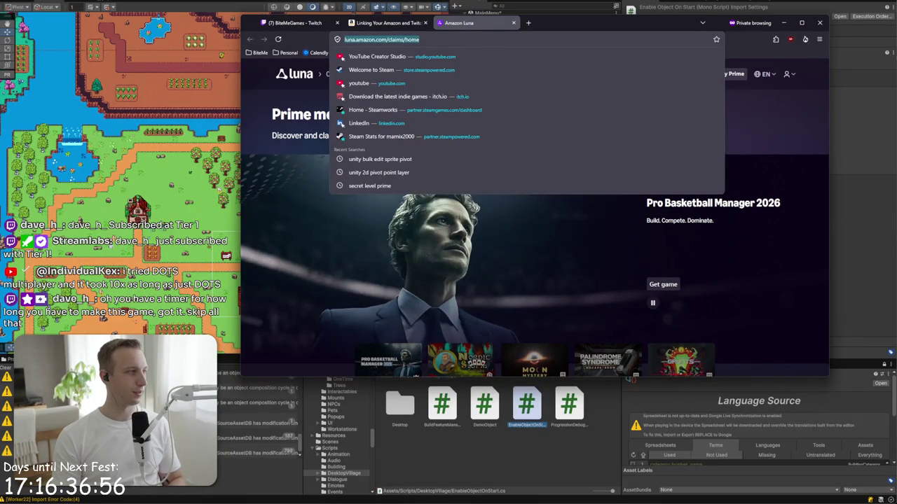
key(Escape)
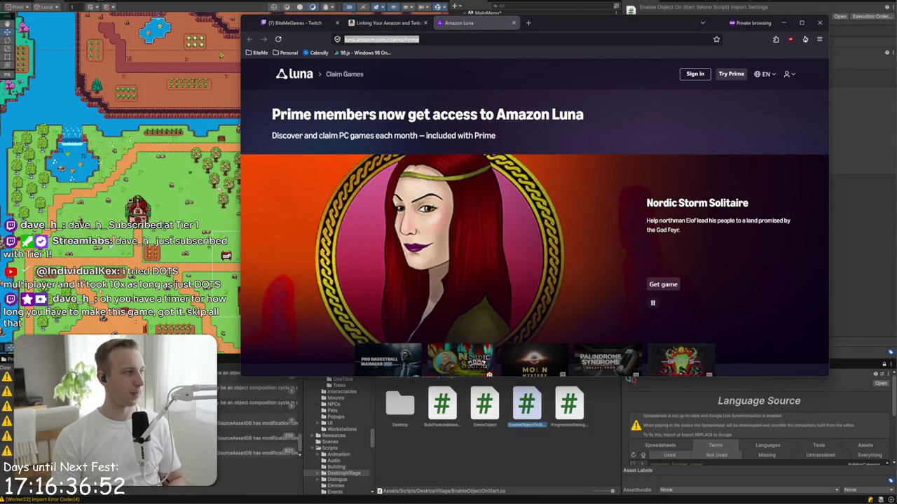
key(shift+Return)
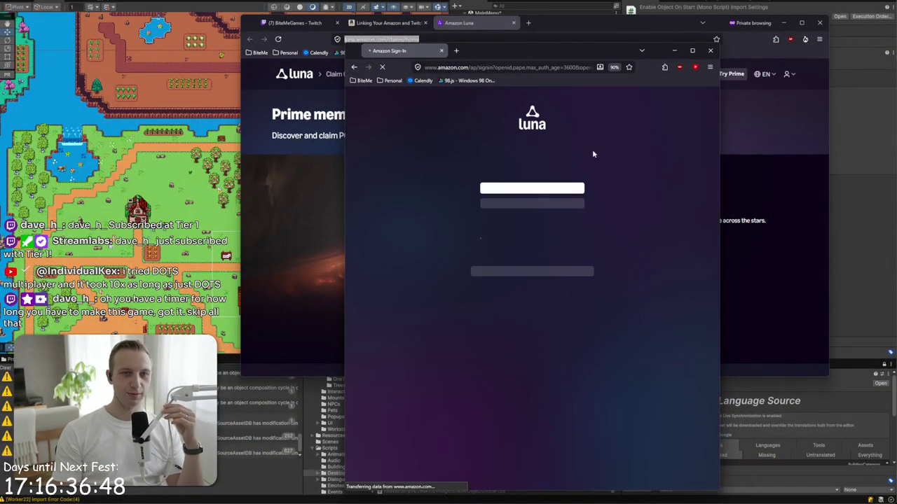
key(Escape)
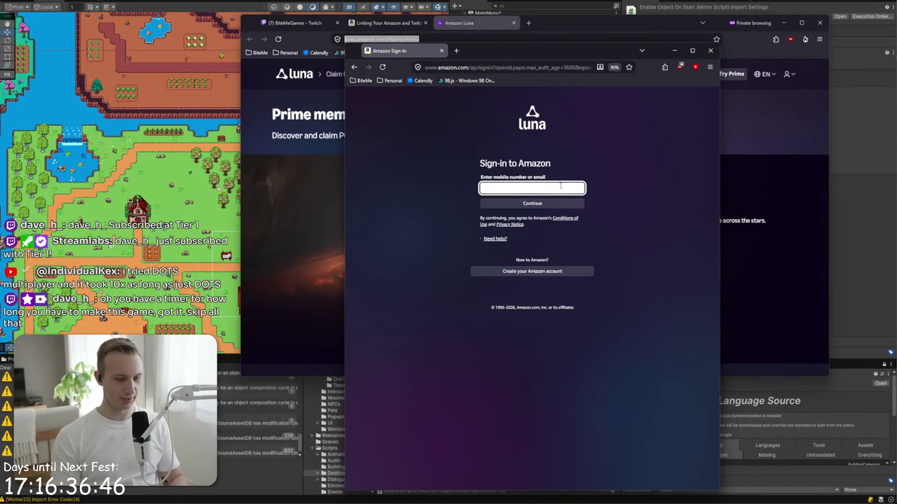
drag(540, 50, 0, 99)
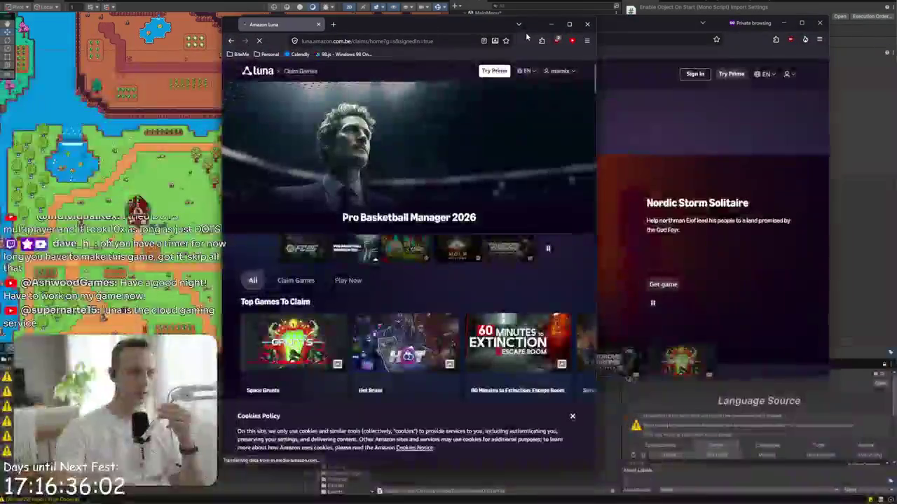
click(573, 71)
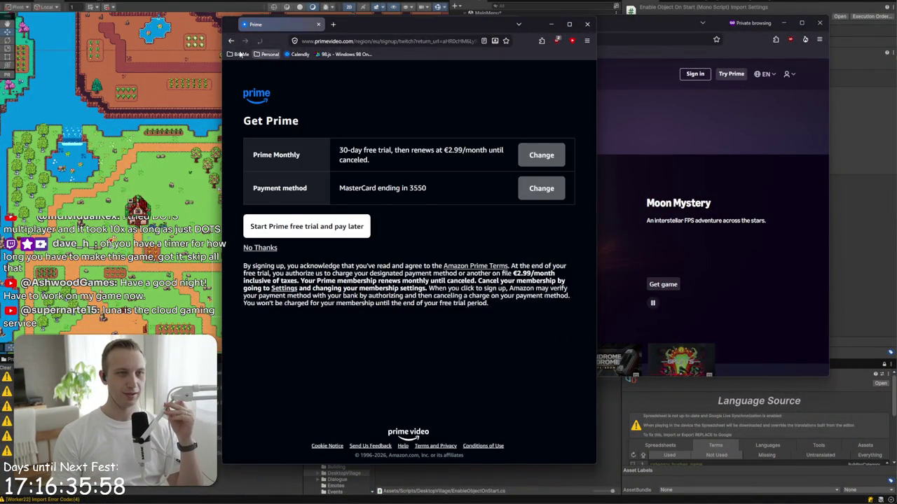
- Go back and scroll through Luna's included Play Now games
click(231, 41)
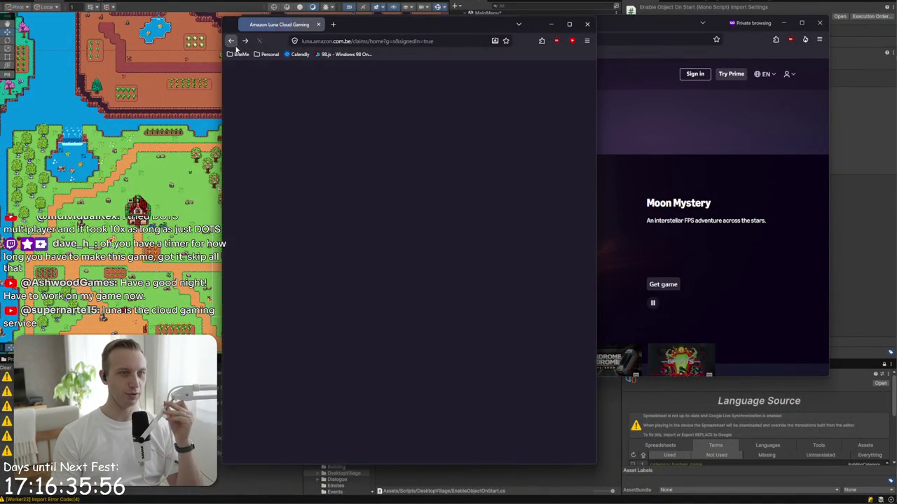
scroll(409, 232, down, 5)
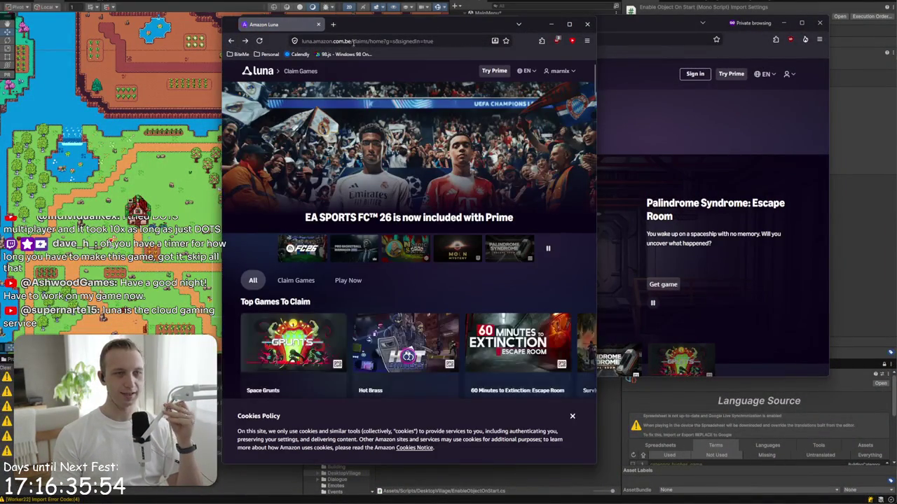
scroll(475, 167, down, 1)
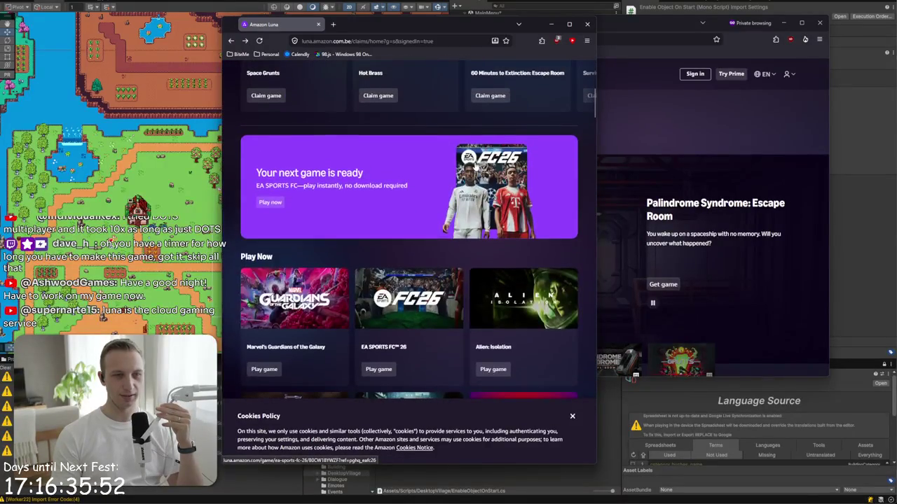
scroll(484, 284, down, 3)
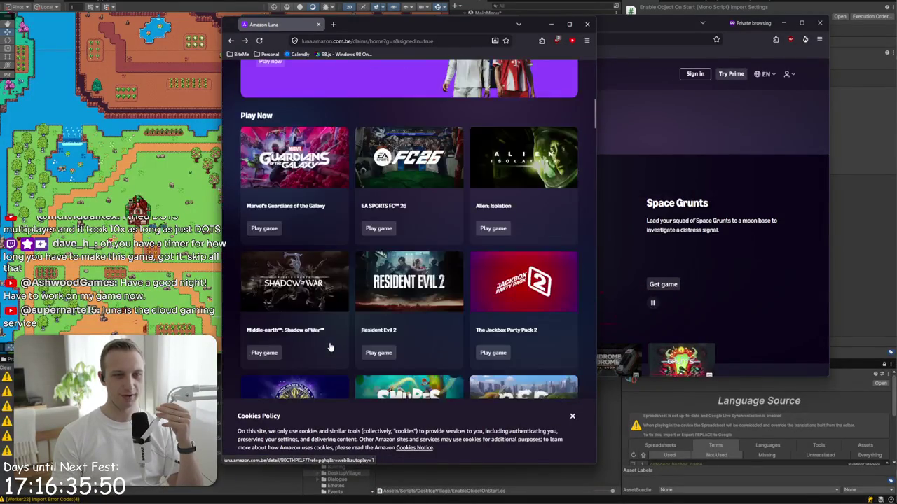
scroll(406, 175, up, 10)
- Load amazon.co.jp in a new tab
click(332, 24)
text(amazon.co.jp)
key(Return)
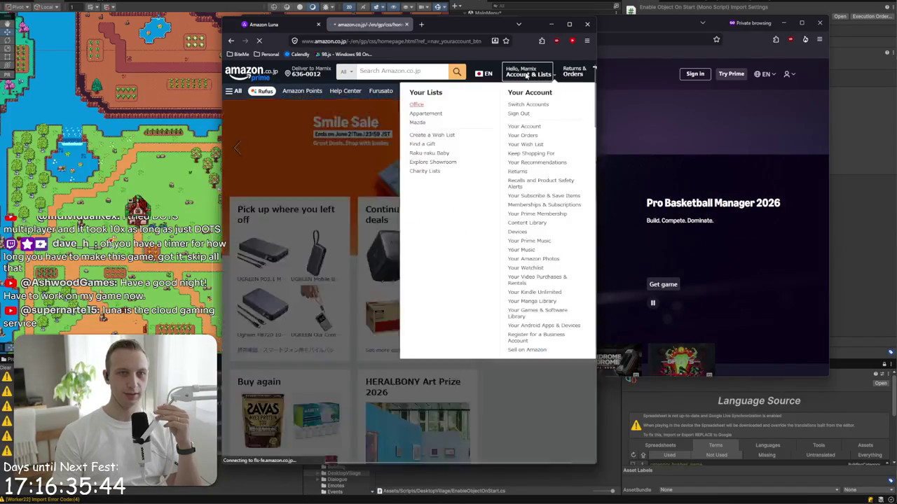
- Open the Prime membership details and check the annual plan price and other plan options
click(529, 74)
click(534, 150)
drag(596, 127, 723, 130)
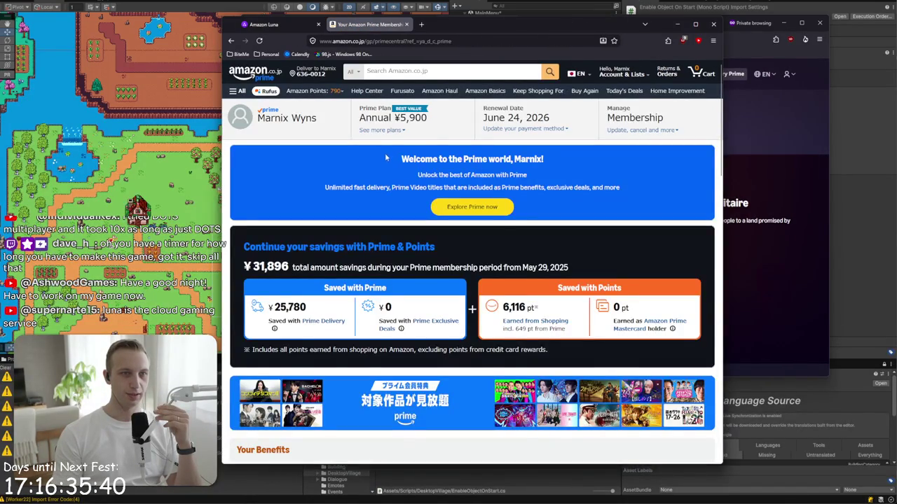
drag(384, 158, 612, 180)
drag(449, 159, 621, 187)
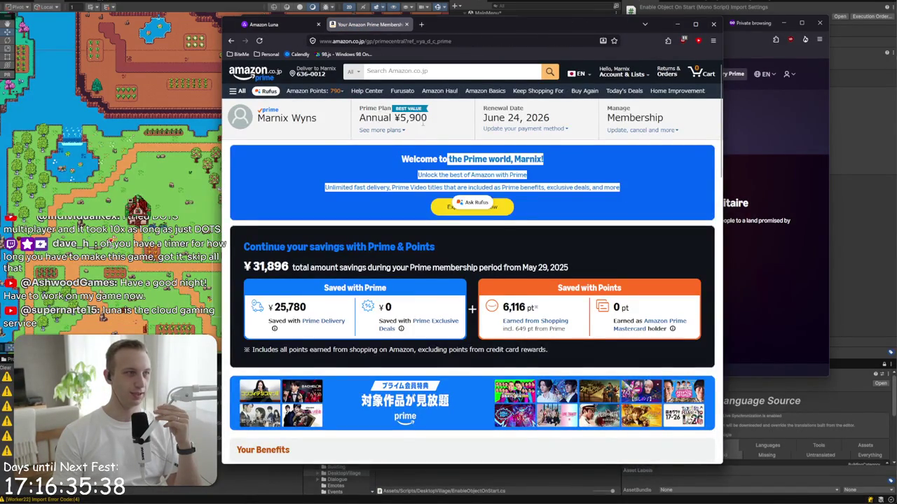
triple_click(396, 121)
click(396, 120)
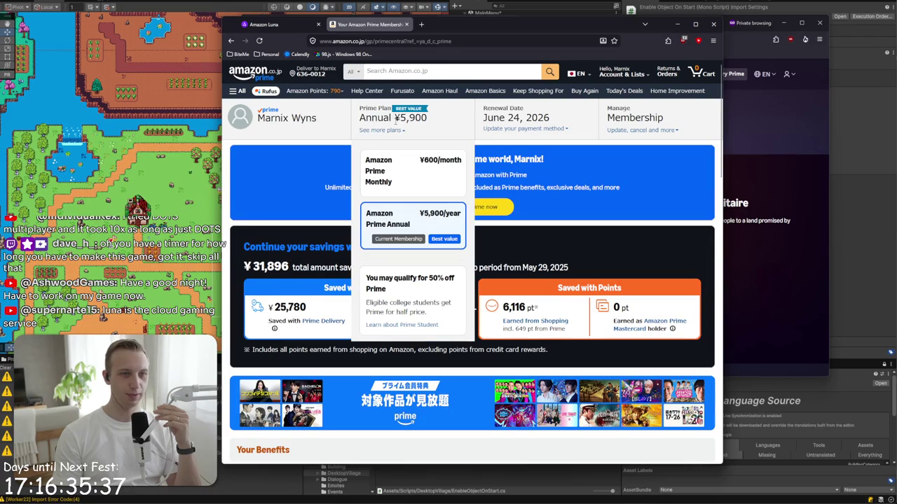
click(613, 212)
- Scroll through Your Benefits and follow Learn more under Prime Gaming to Amazon Luna
scroll(435, 236, down, 5)
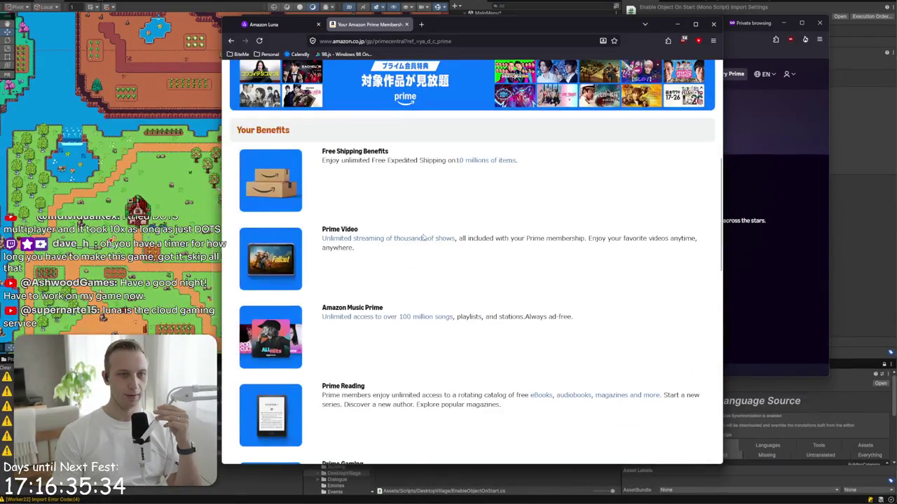
scroll(410, 234, down, 3)
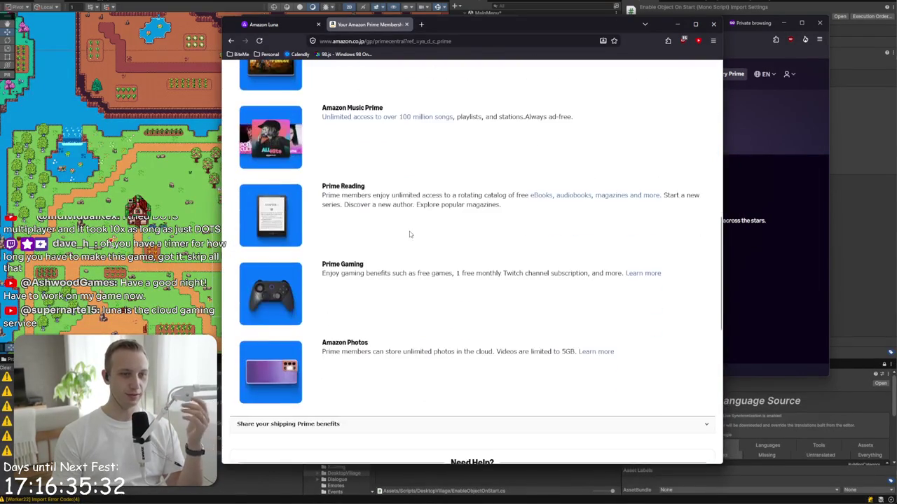
scroll(410, 234, down, 3)
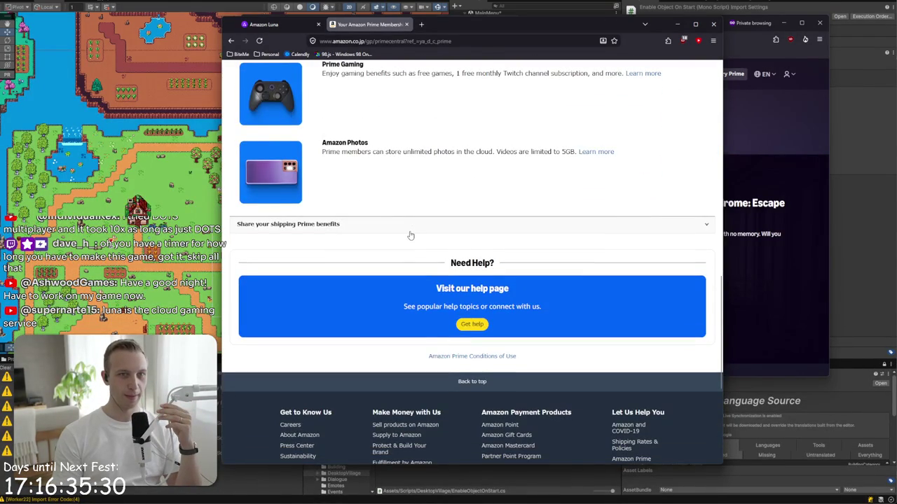
scroll(409, 235, up, 2)
triple_click(552, 233)
drag(552, 234, 660, 237)
click(661, 238)
triple_click(661, 243)
click(646, 235)
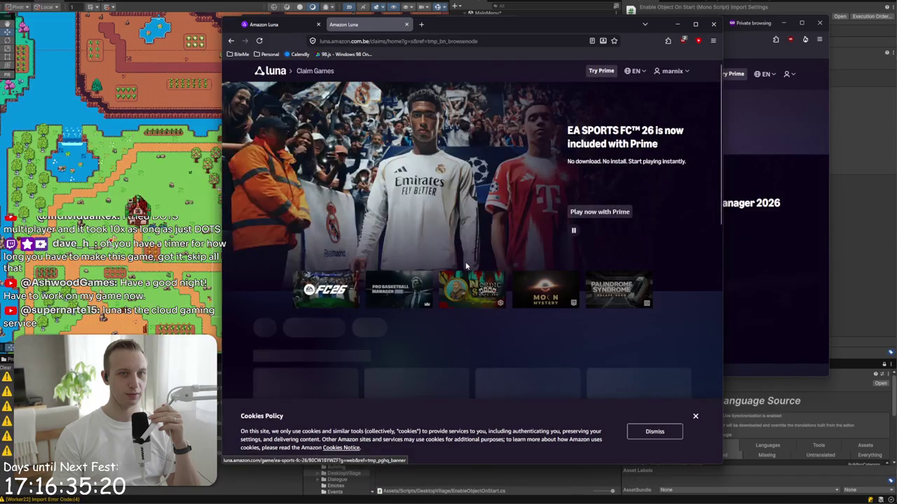
- Open Luna's Settings from the account menu and dismiss the cookie notice
click(671, 71)
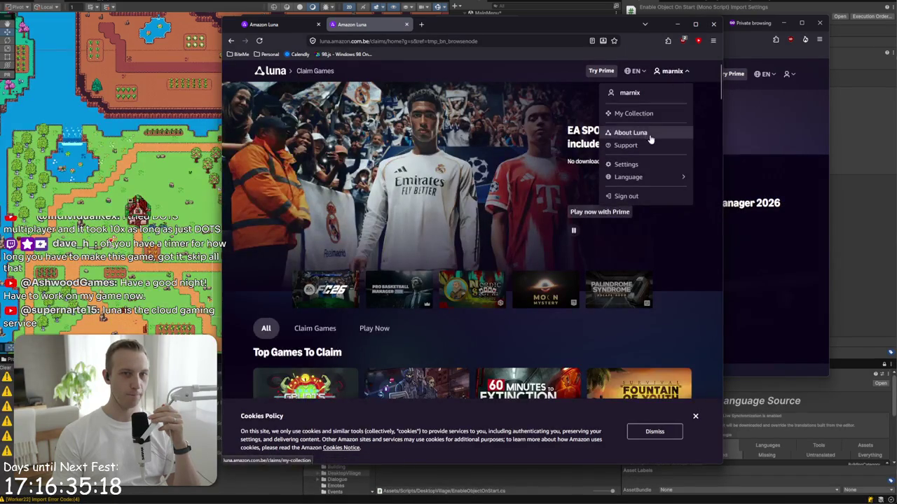
click(648, 167)
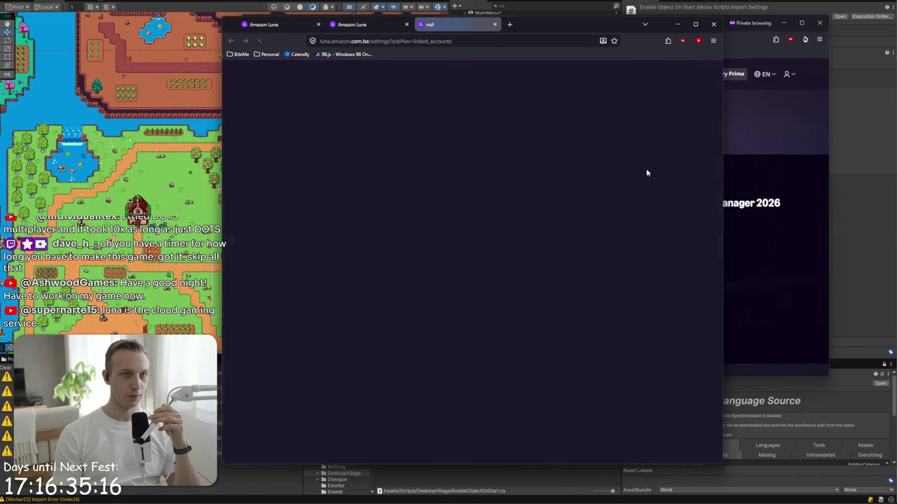
click(378, 40)
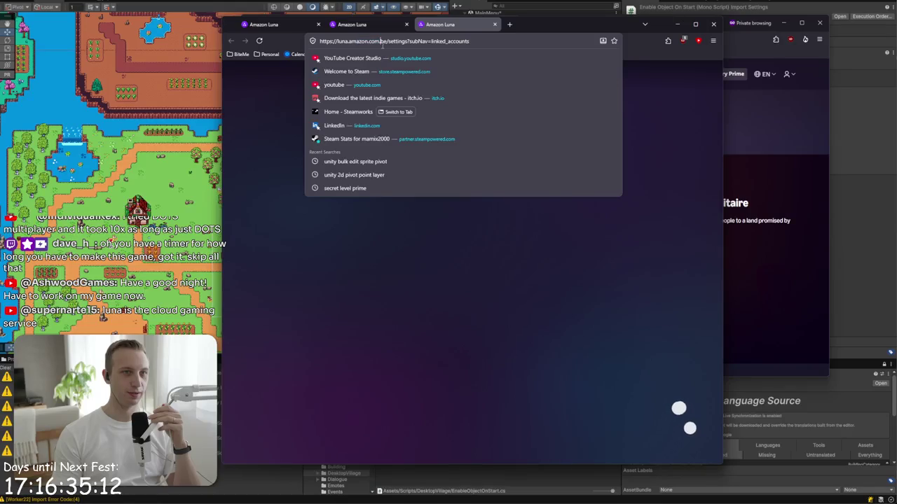
drag(384, 41, 368, 41)
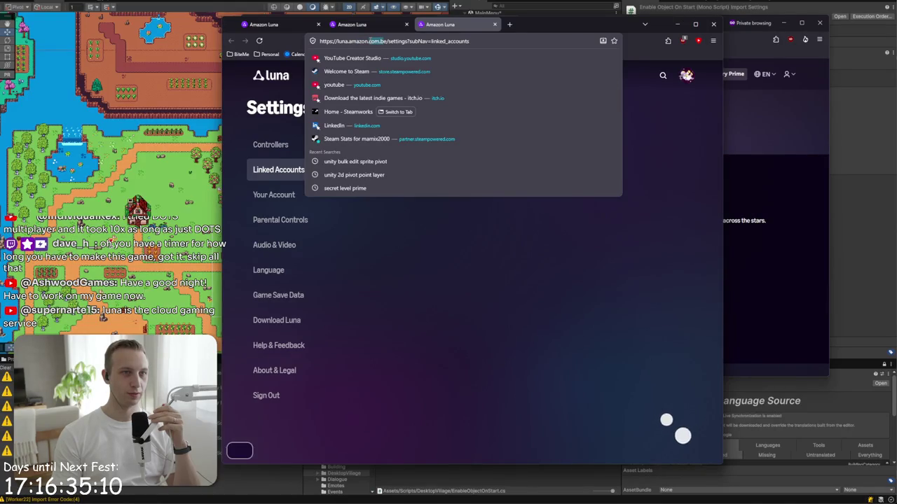
click(386, 452)
click(378, 435)
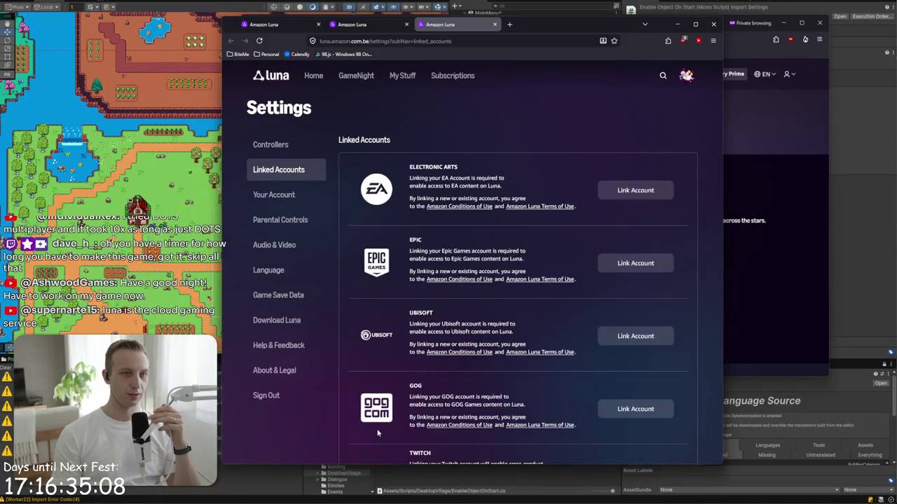
- Start linking a Twitch account under Linked Accounts, cancel it, and close the browser window
scroll(383, 404, down, 3)
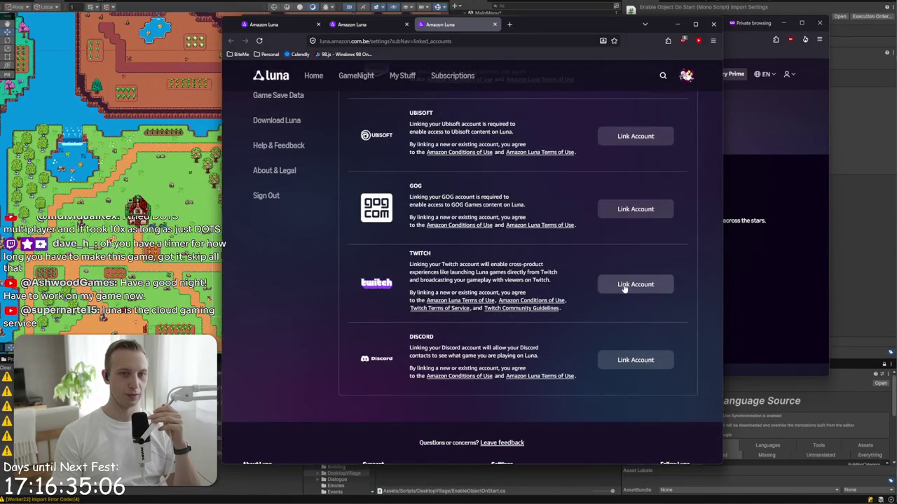
click(622, 290)
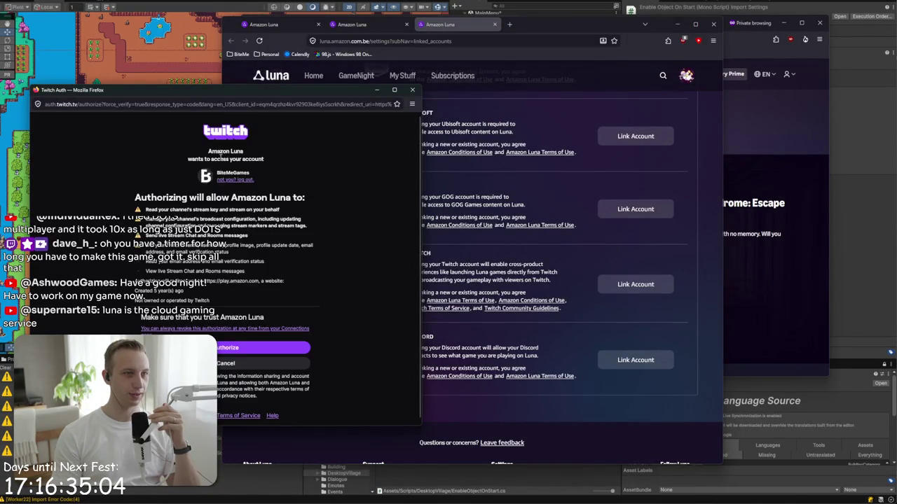
click(230, 371)
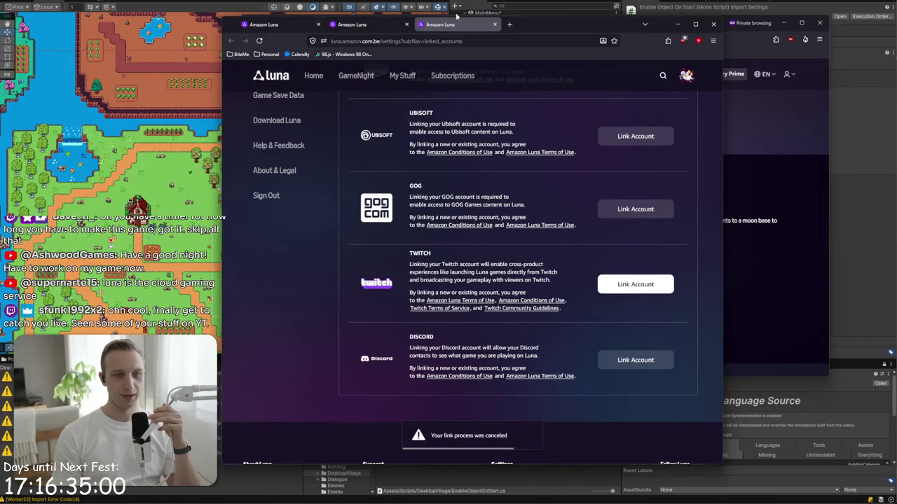
click(713, 24)
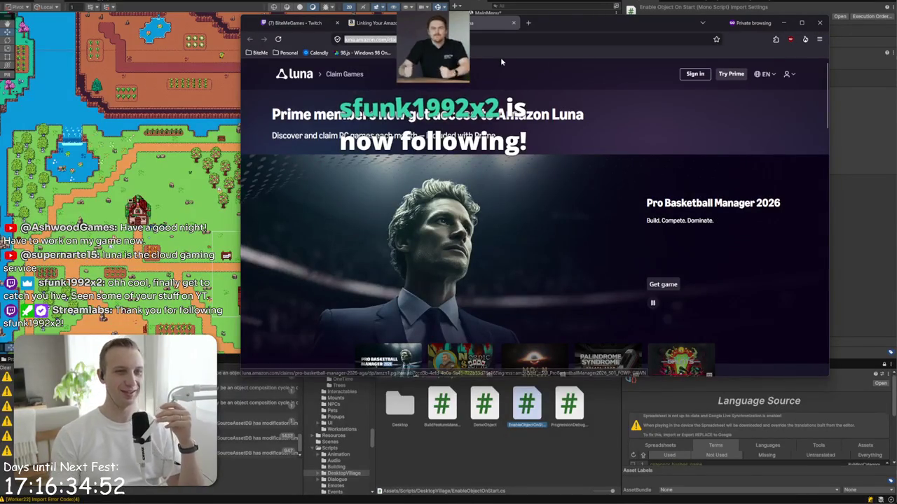
- Close the remaining Amazon Luna Firefox window
click(819, 22)
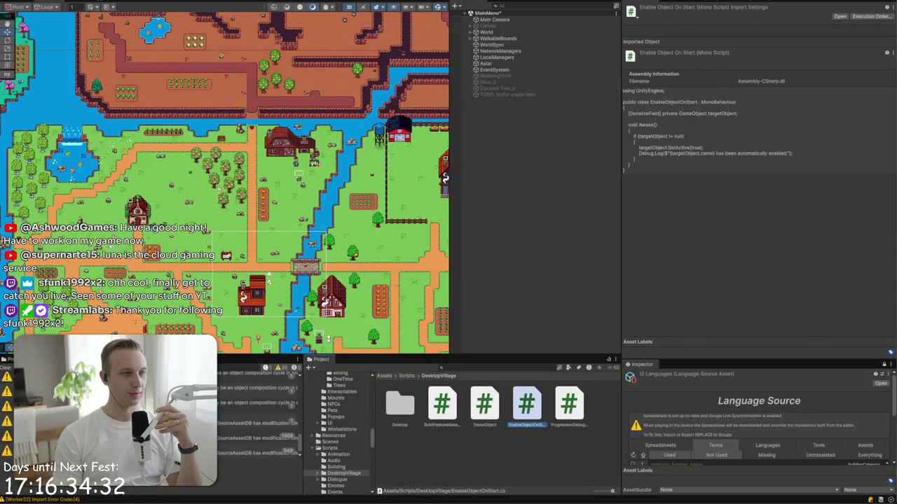
- Create an empty game object named 'Auto', then delete it again
right_click(552, 130)
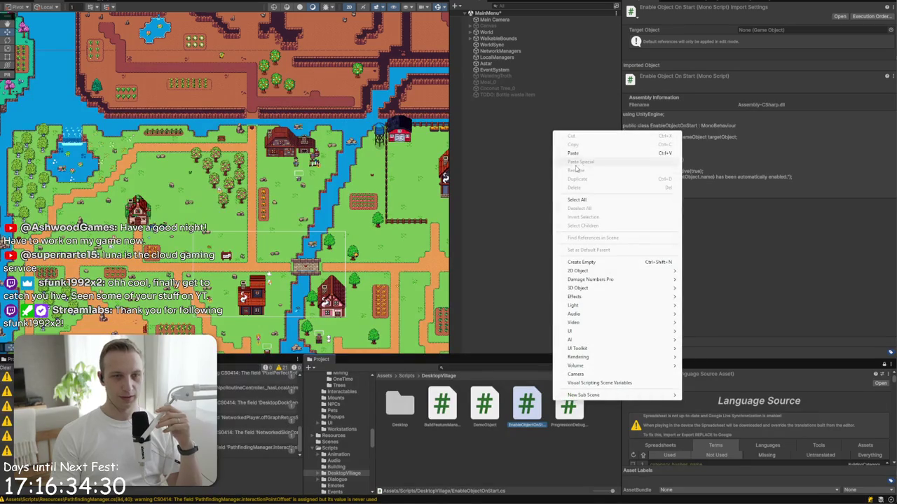
click(598, 263)
text(AutoEna)
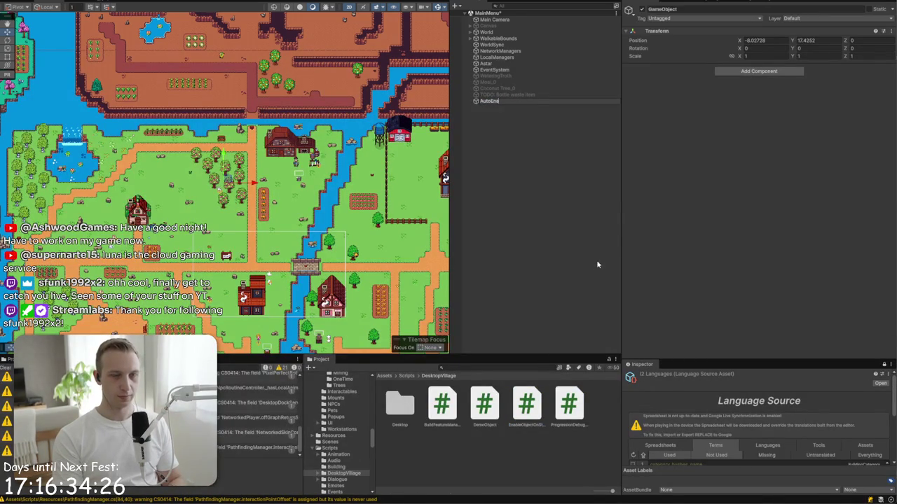
key(Return)
key(Delete)
- Add Enable Object On Start to NetworkManagers via 'AutoStart', target Canvas, and save the scene
click(490, 38)
click(492, 44)
click(500, 51)
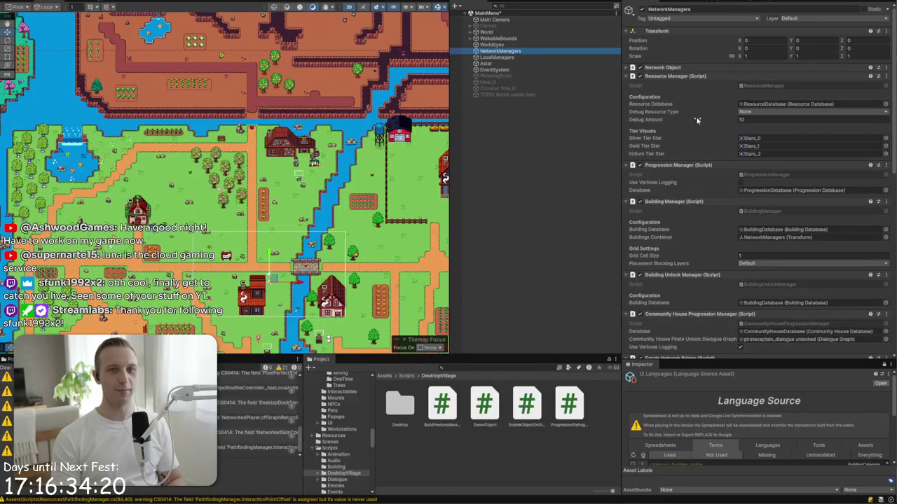
scroll(690, 244, down, 10)
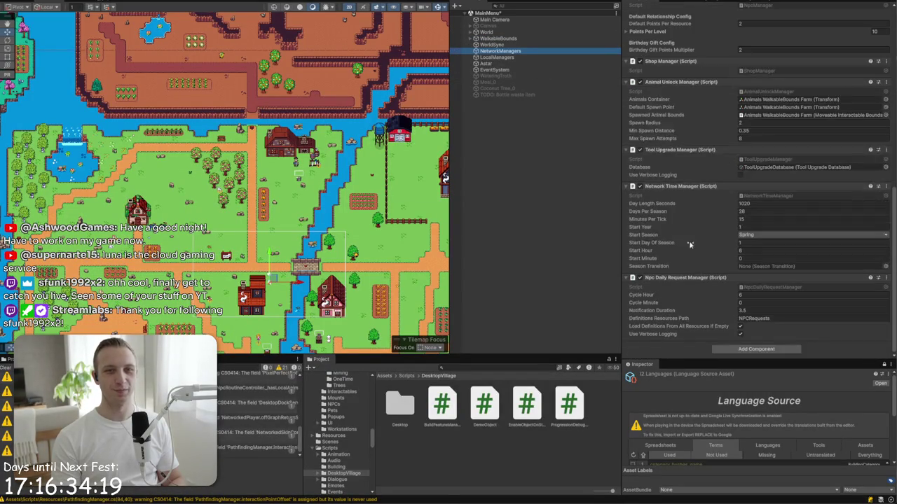
click(748, 349)
text(Auto)
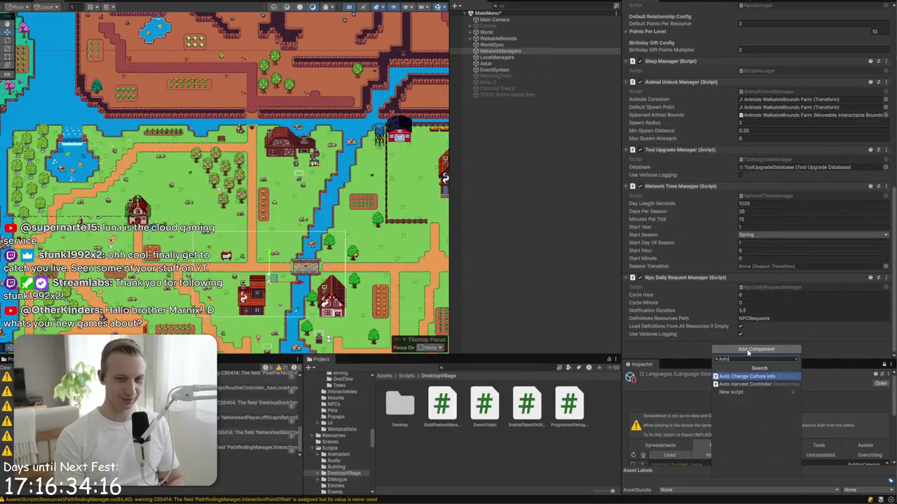
text(Start)
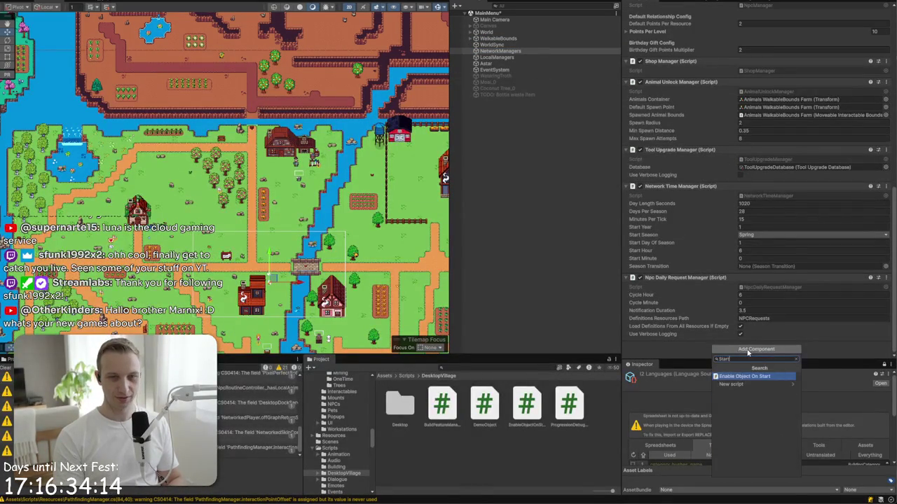
key(Return)
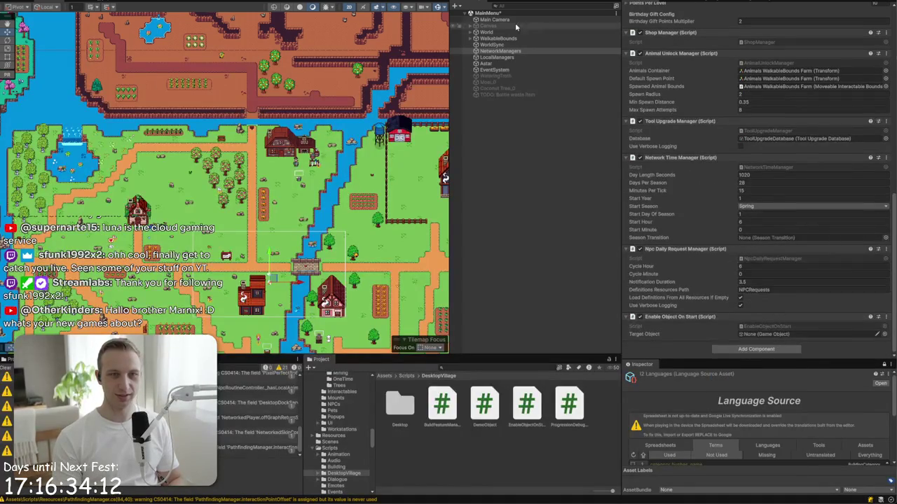
drag(806, 336, 805, 341)
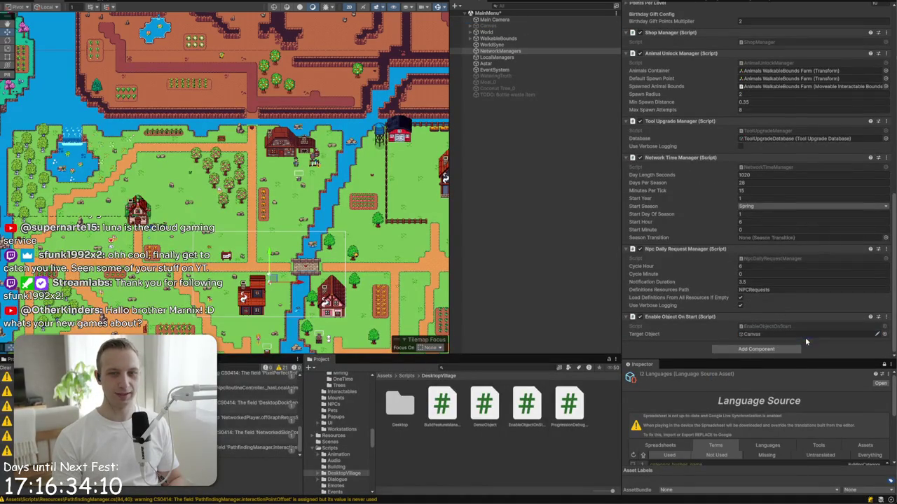
key(ctrl+s)
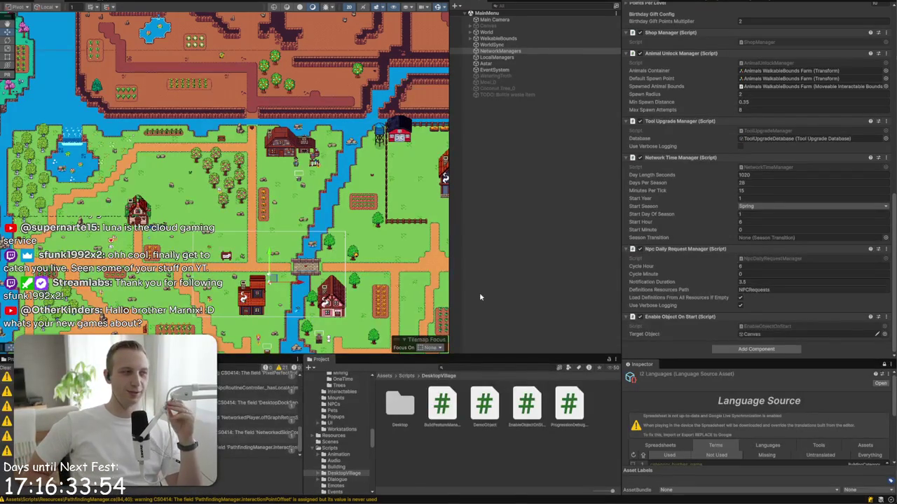
- Enter Play mode and walk the player right toward the house door and up beside the house
key(ctrl+p)
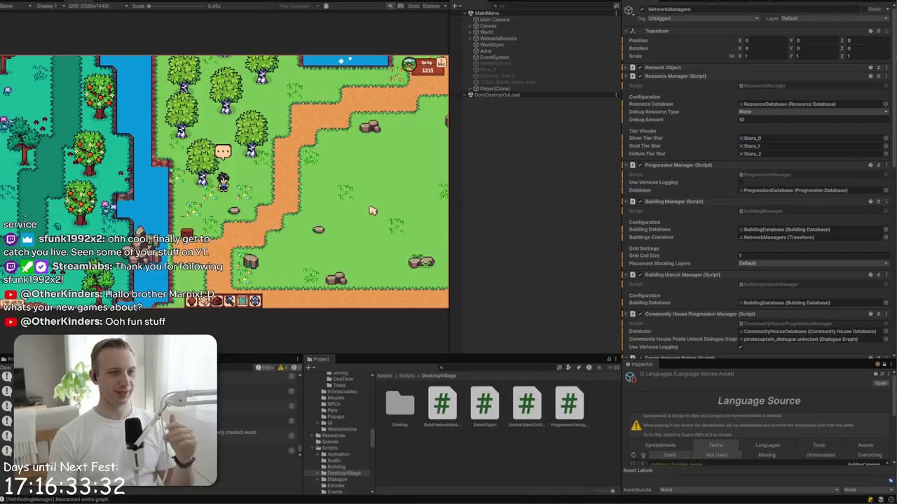
key(d)
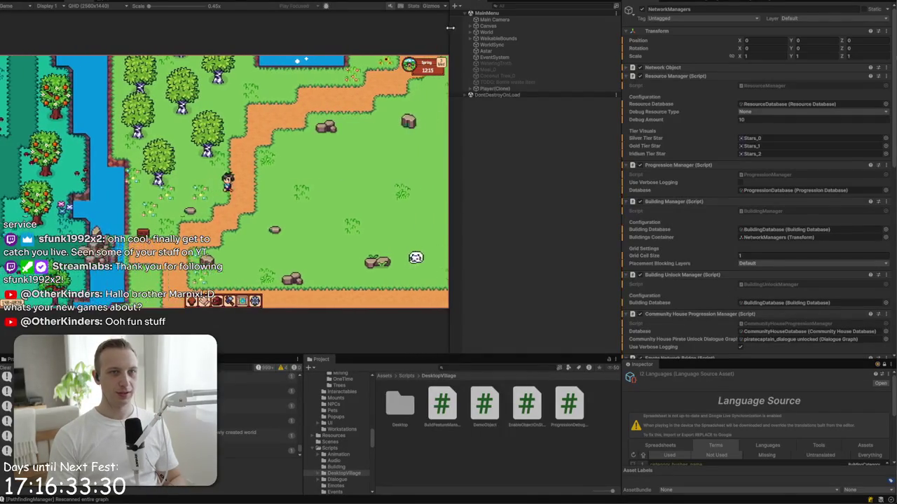
key(w)
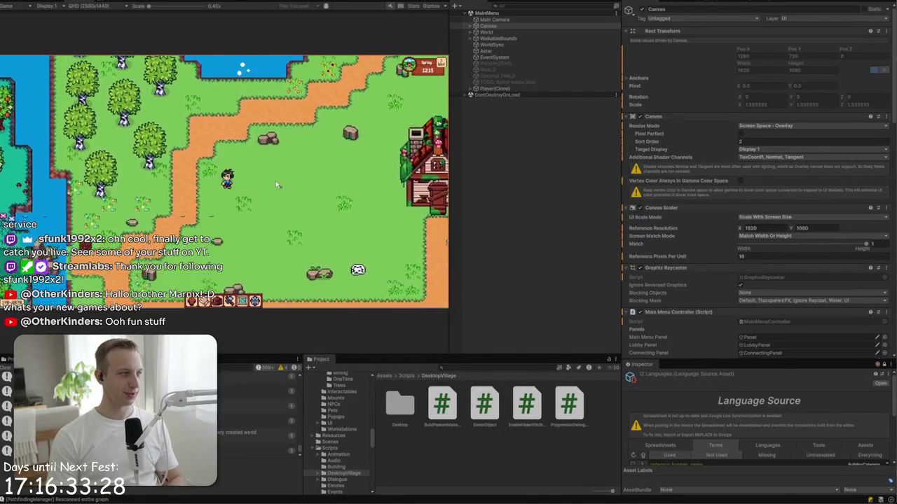
key(d)
key(s)
key(s)
key(d)
key(d)
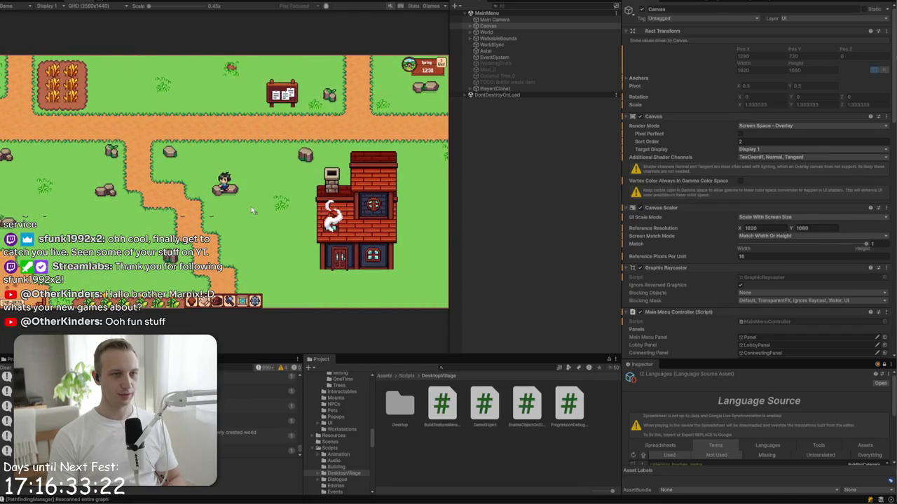
key(w)
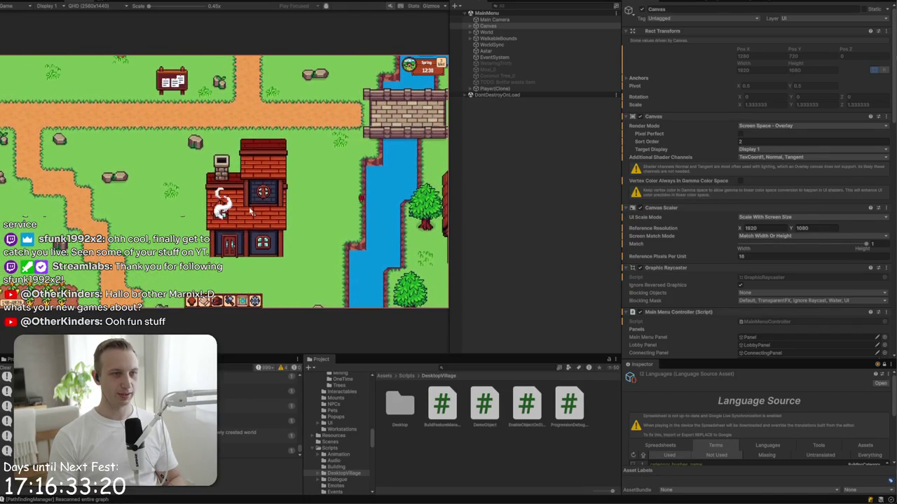
key(w)
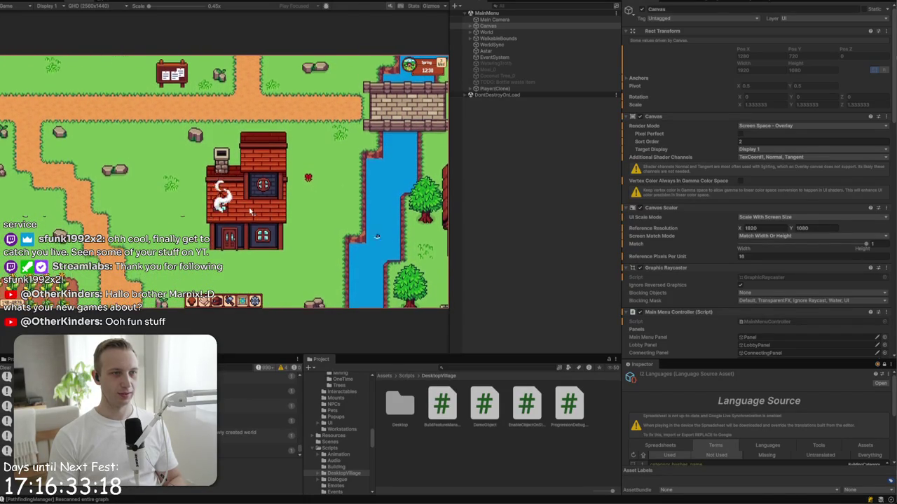
key(w)
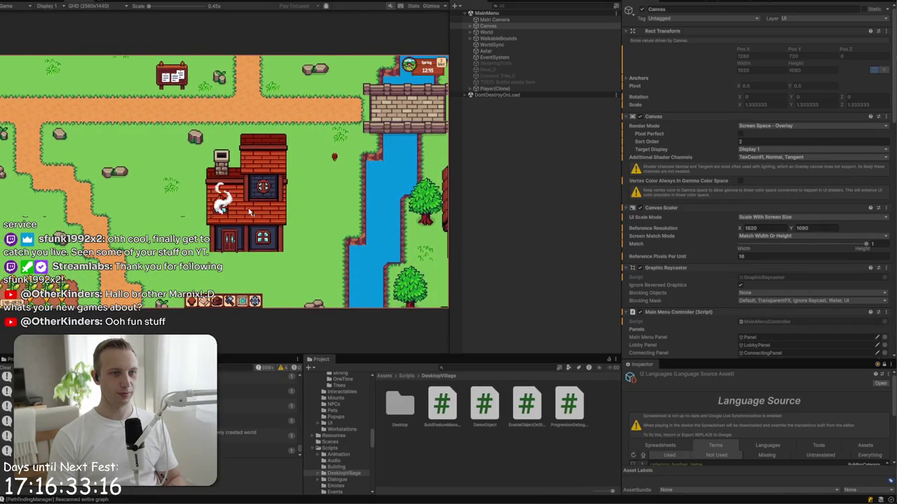
- Walk the player around the house and down-left to the crop field, then exit Play mode
key(d)
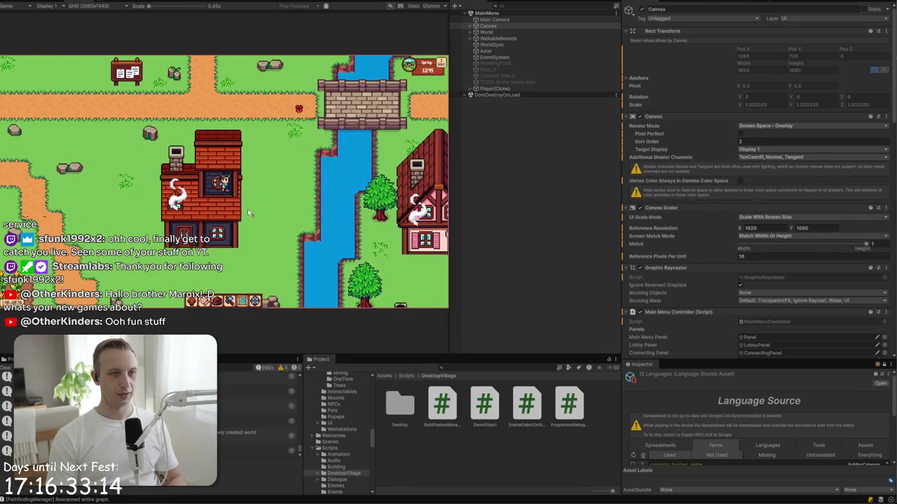
key(s)
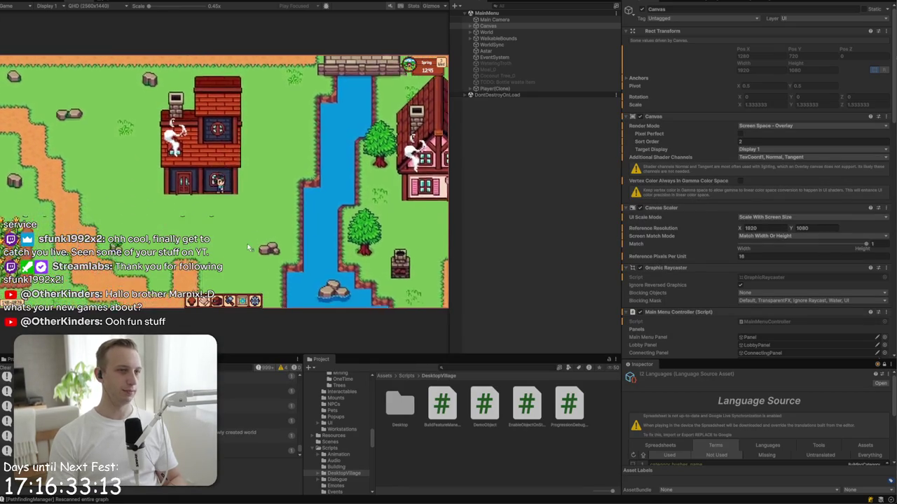
key(a)
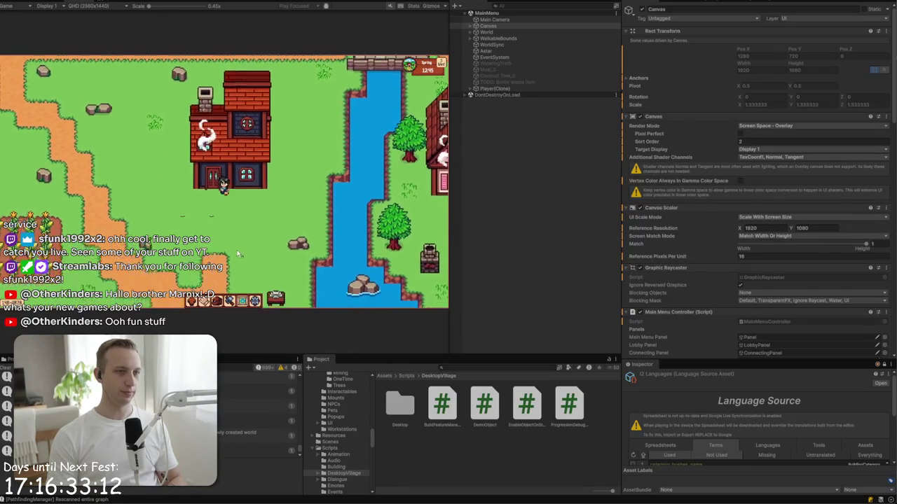
key(w)
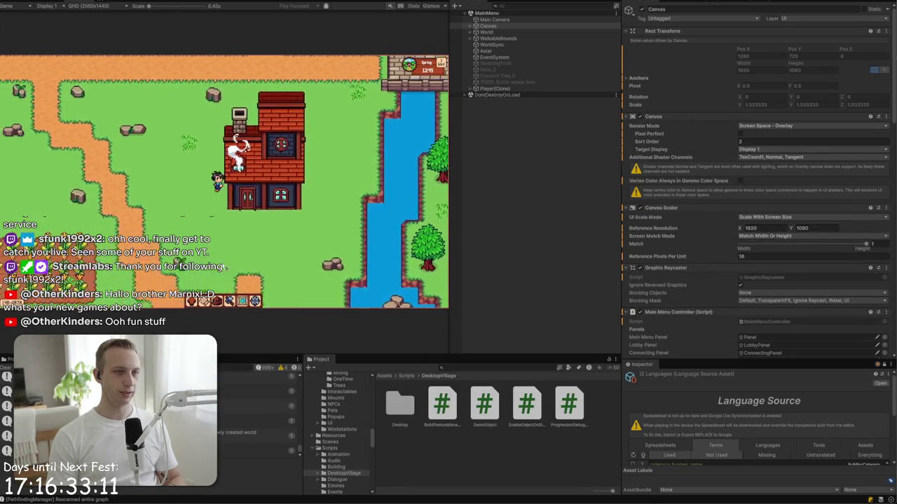
key(s)
key(a)
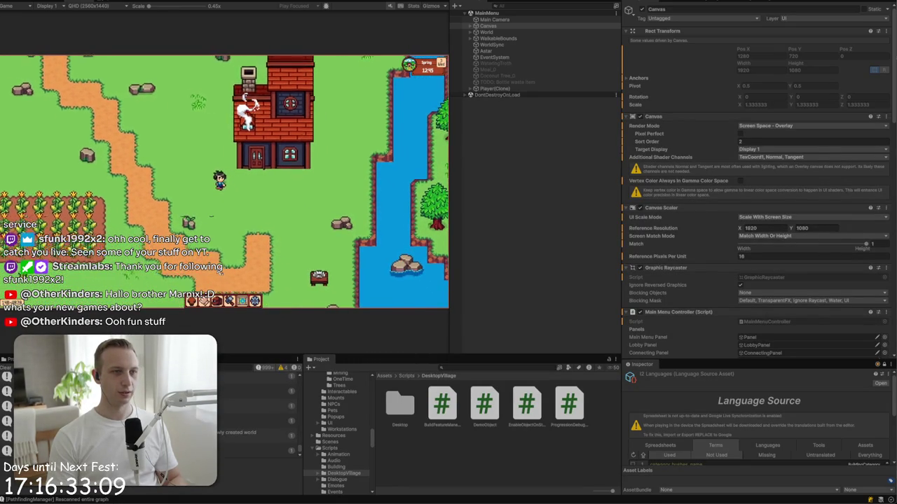
key(s)
key(a)
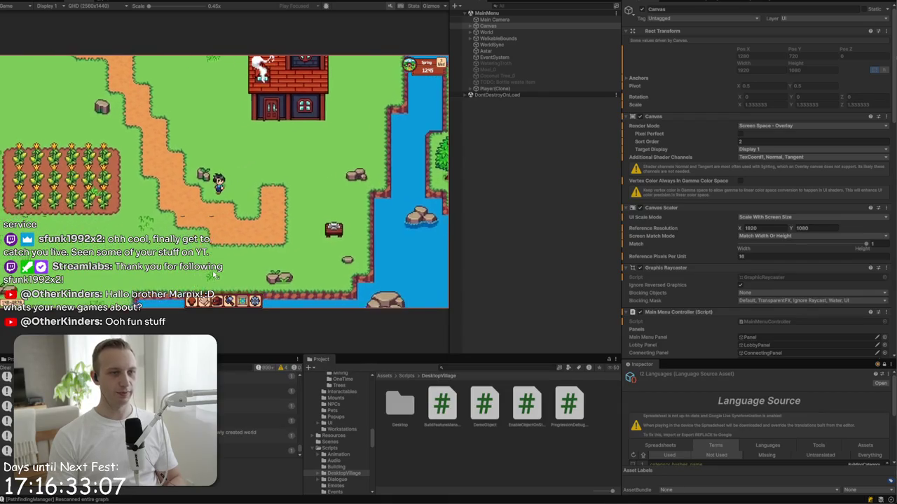
key(d)
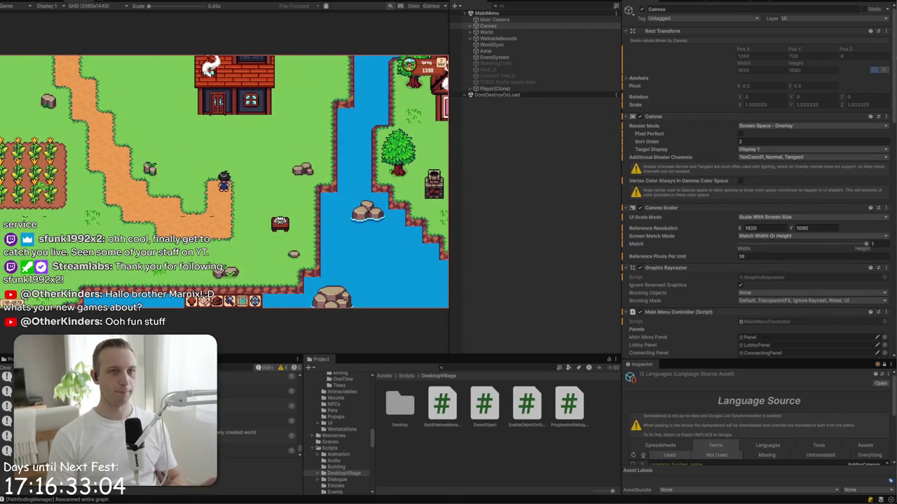
key(ctrl+p)
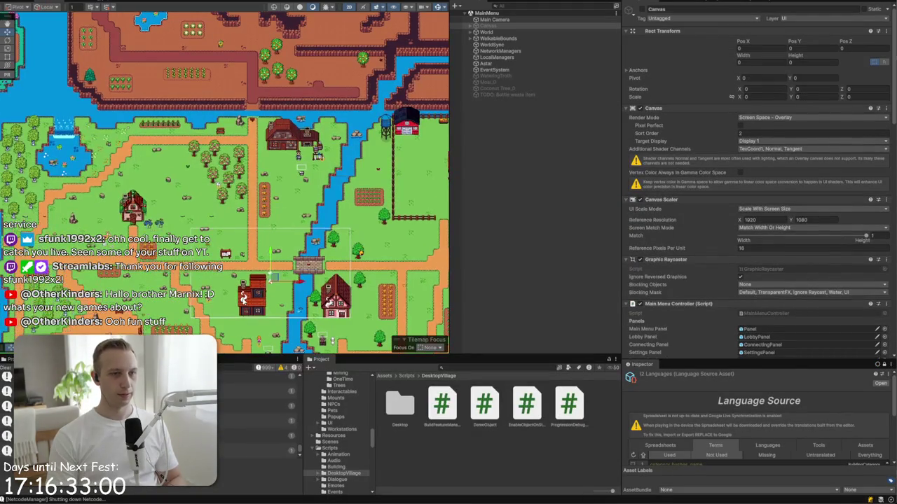
- Fit AssistantHouse's Box Collider 2D to the house (offset Y 2.06, size 5 × 4.12), then select ChefHouse
click(251, 310)
click(251, 310)
click(250, 311)
key(f)
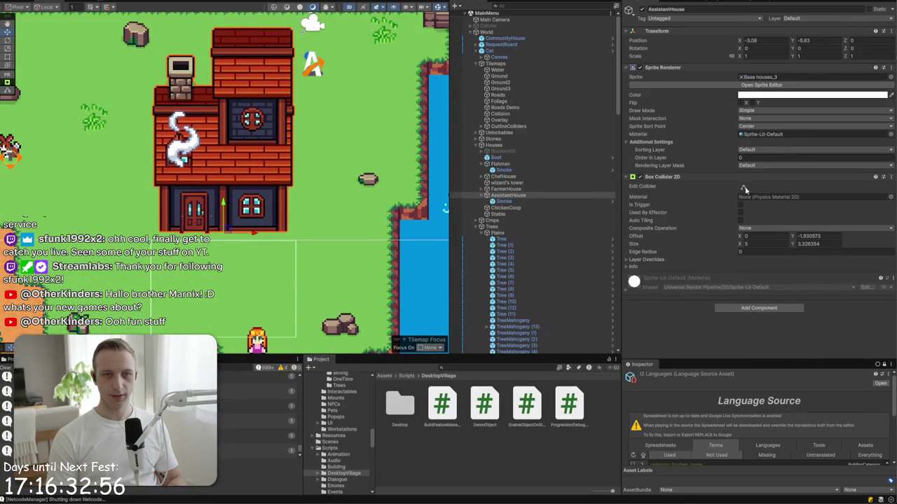
drag(223, 339, 223, 138)
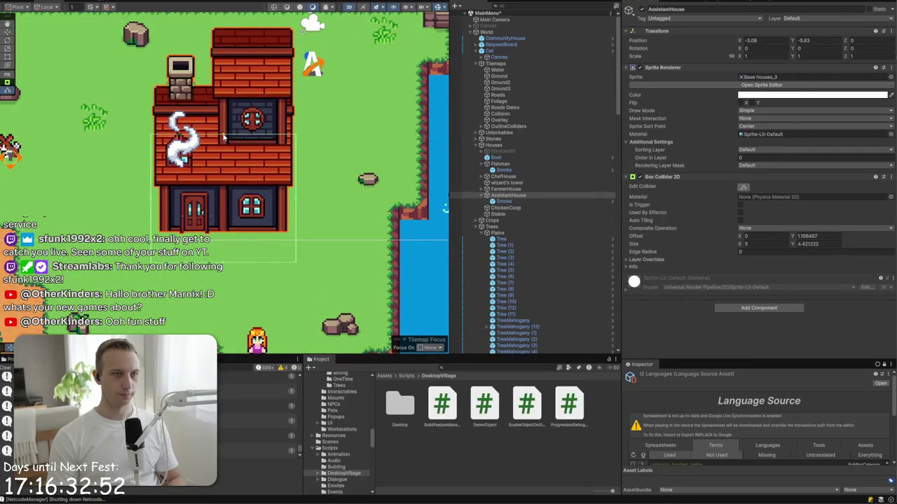
drag(223, 269, 226, 236)
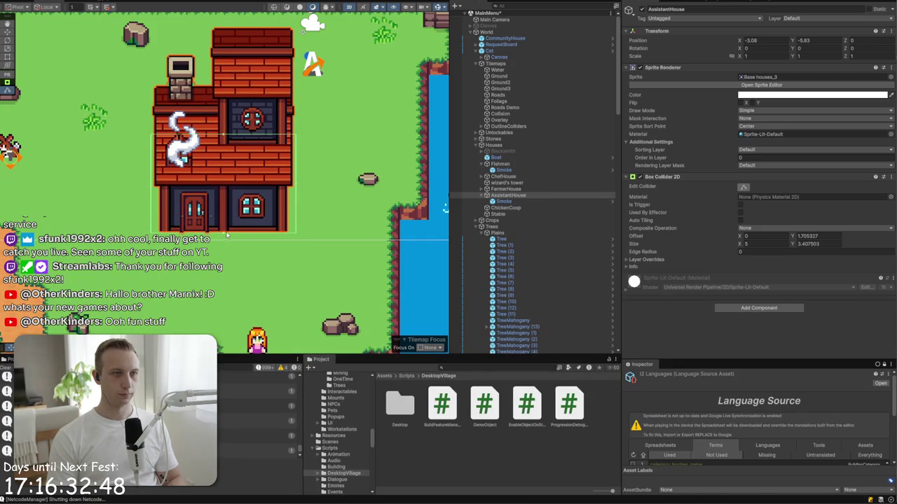
drag(224, 138, 224, 117)
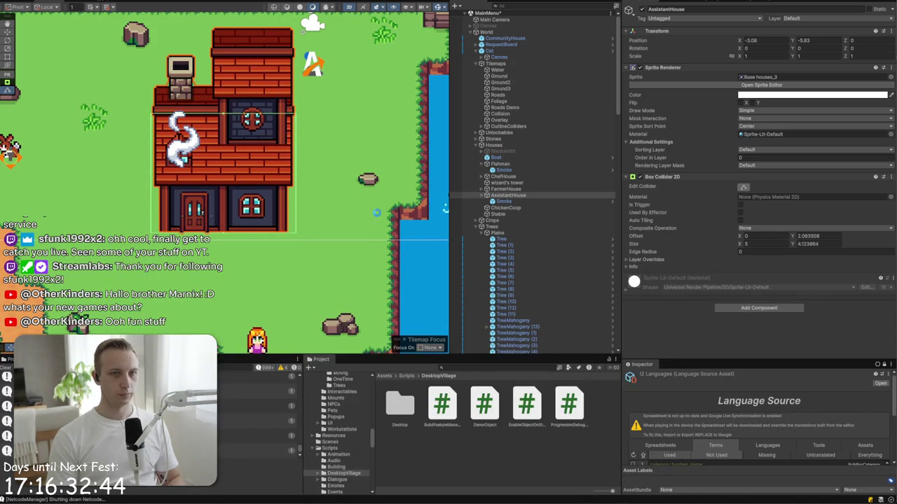
click(270, 174)
click(259, 198)
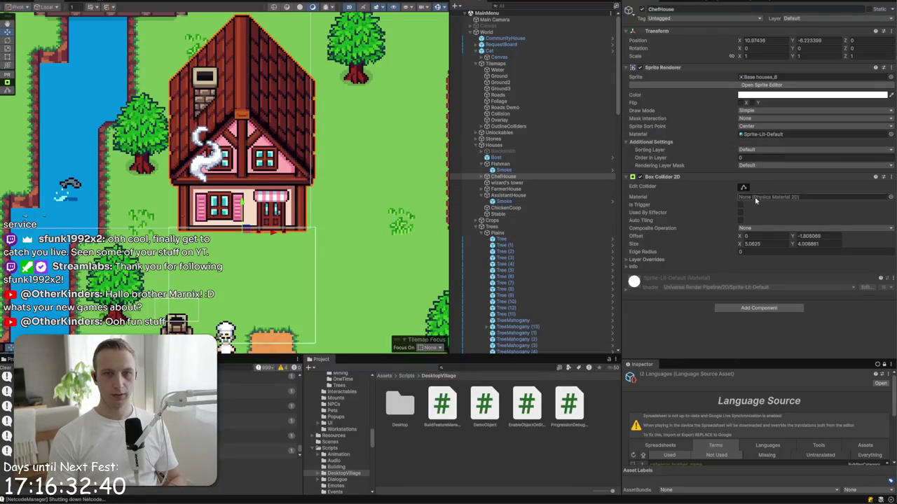
- Drag ChefHouse's collider edges to fit the house: offset Y about 2.21, size 4.83 × 4.33
drag(244, 172, 246, 107)
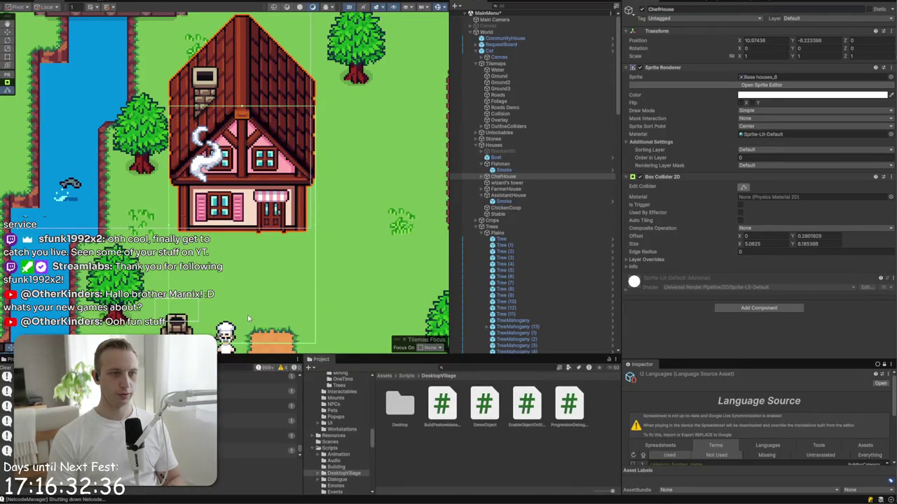
drag(246, 344, 248, 236)
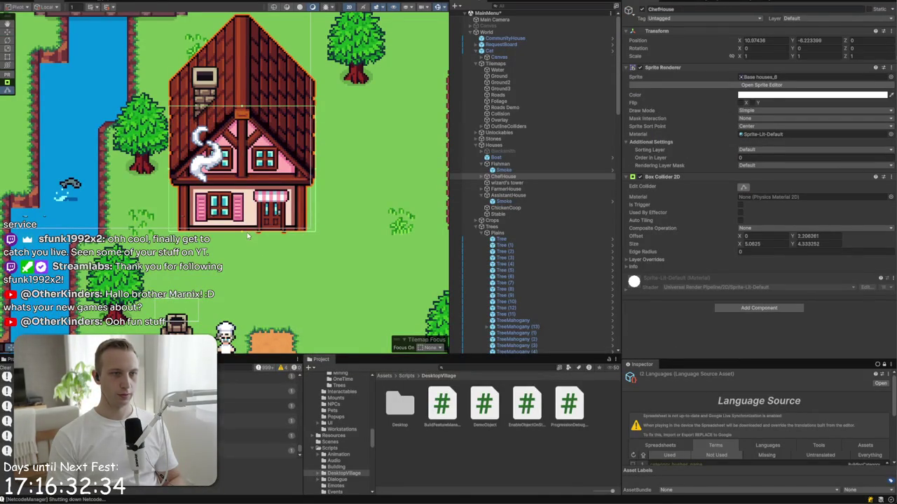
drag(315, 174, 313, 172)
drag(169, 175, 173, 181)
- Select the Furnace object and open its furnace sprite sheet in the Sprite Editor
scroll(175, 182, down, 4)
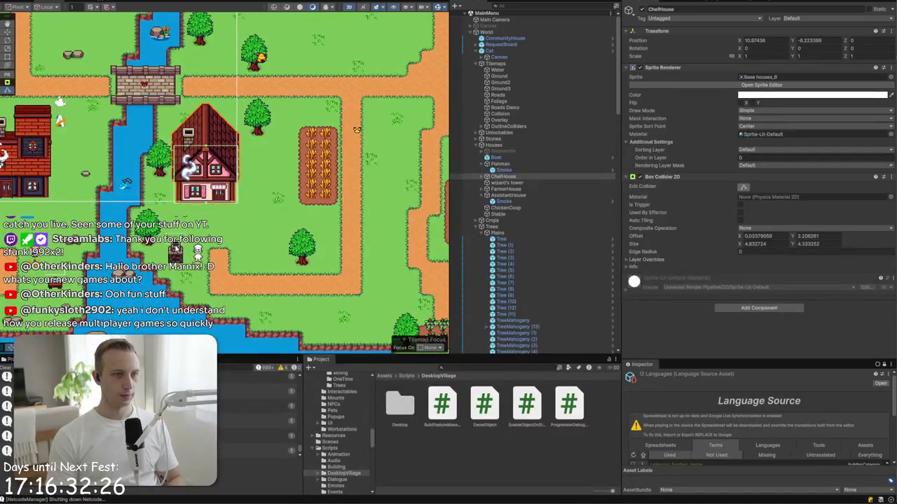
click(177, 250)
click(177, 256)
click(176, 259)
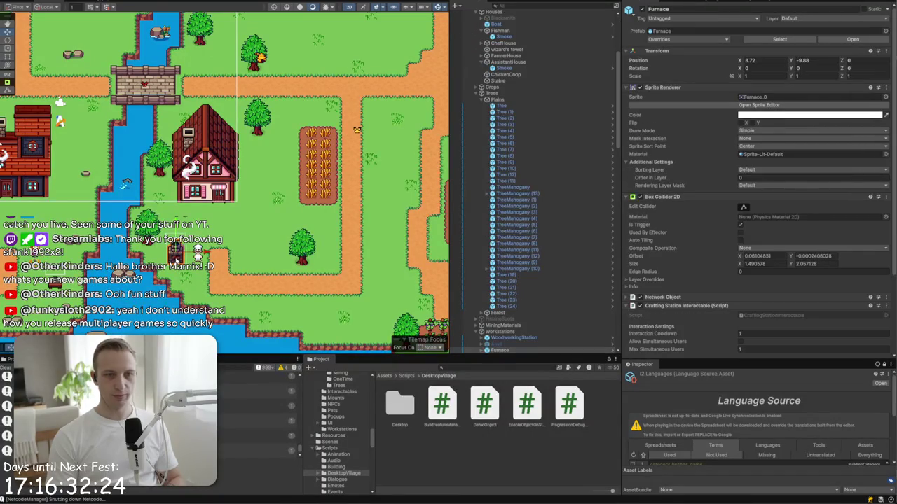
scroll(177, 260, up, 5)
click(748, 99)
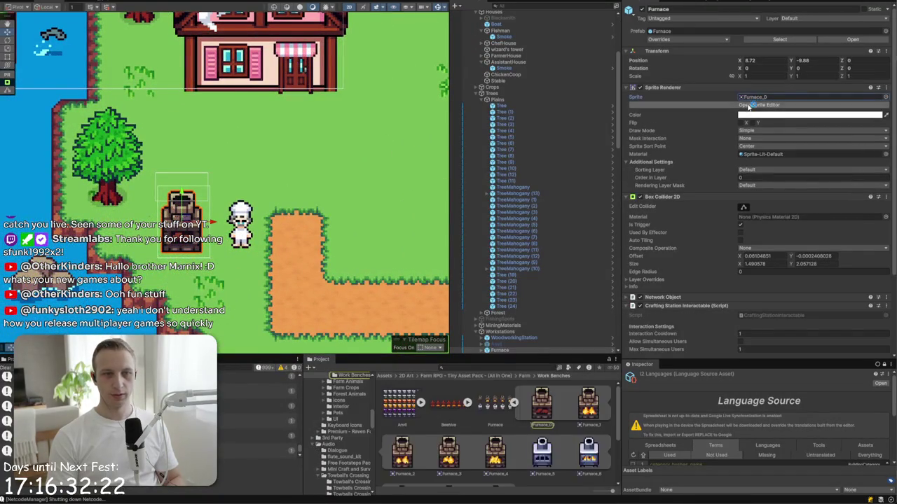
click(748, 106)
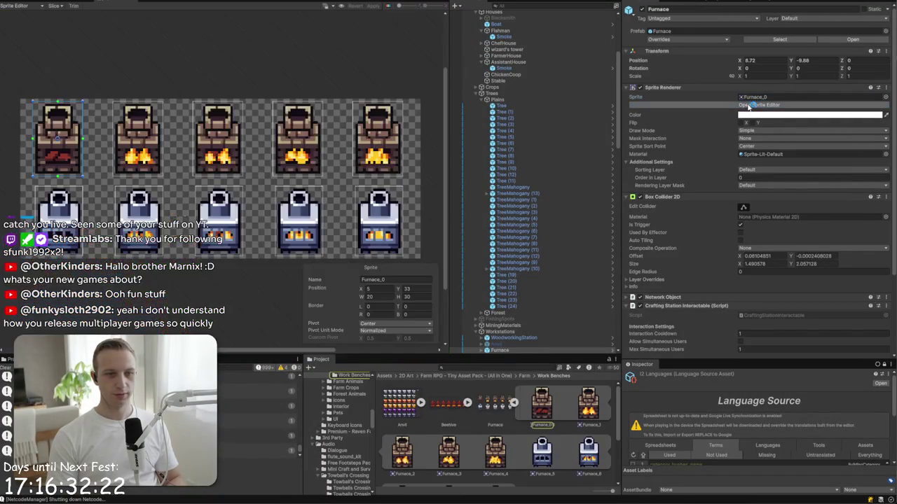
- Set the slice type to Grid By Cell Count with 5 columns and 2 rows
click(55, 6)
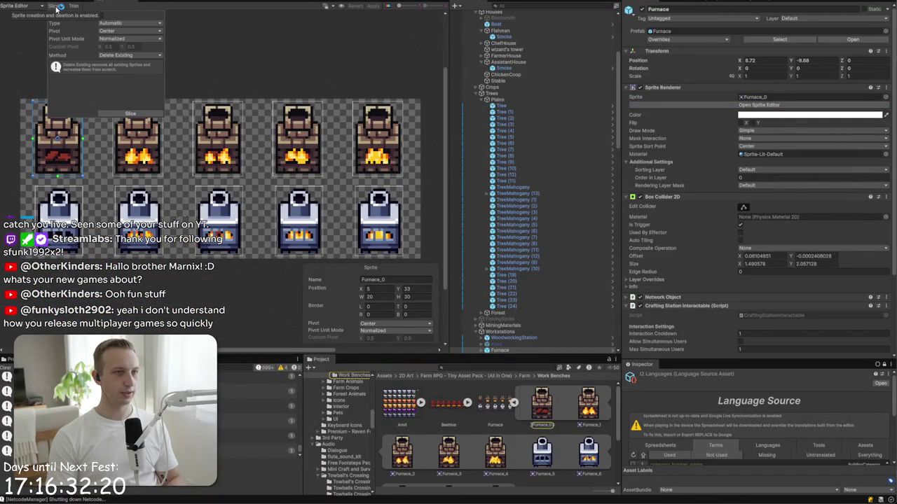
click(124, 25)
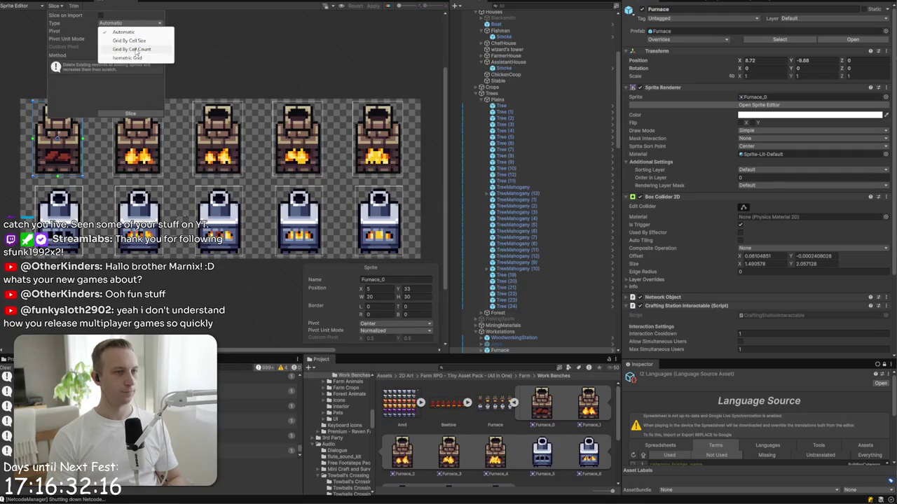
click(132, 49)
click(114, 32)
text(4)
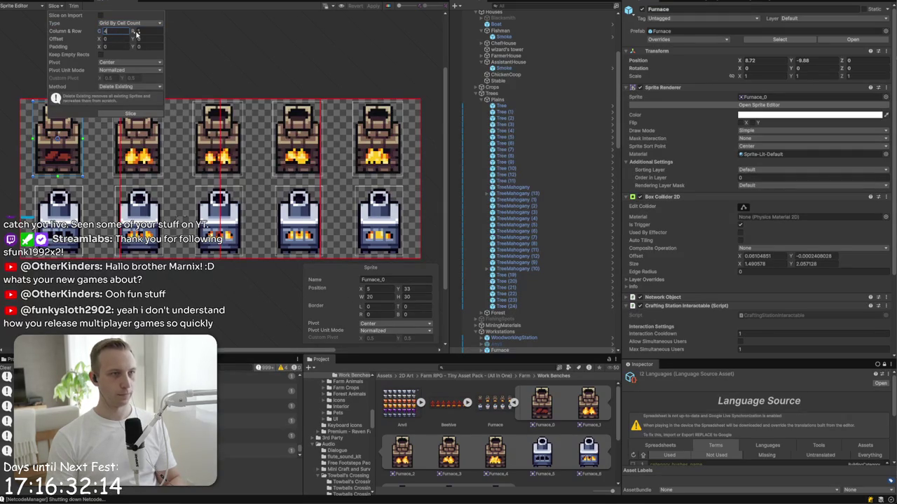
text(2)
click(125, 31)
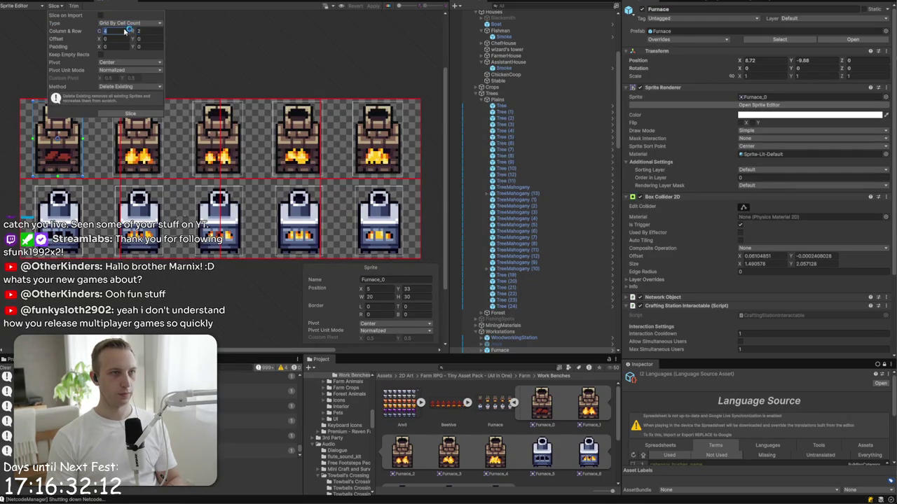
text(65)
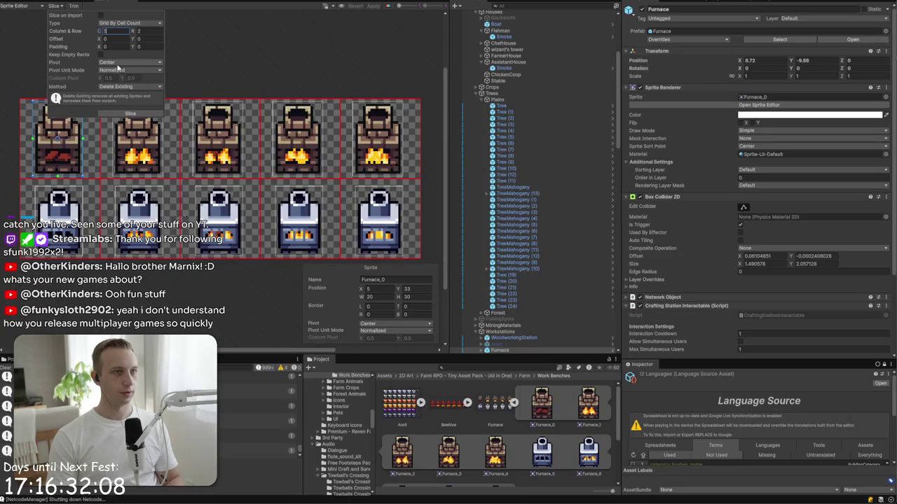
- Use a custom pivot of 0.5, 0.1, slice the sheet, check a sprite, and leave the editor
click(118, 63)
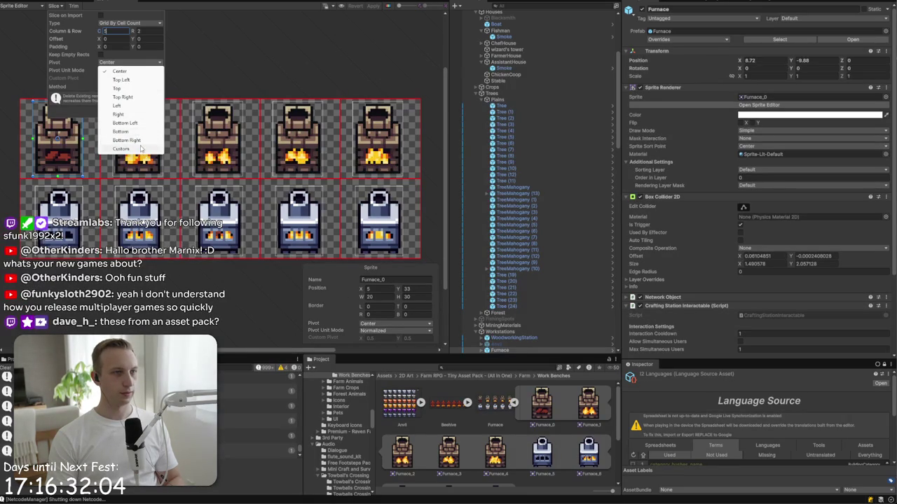
click(141, 149)
click(133, 77)
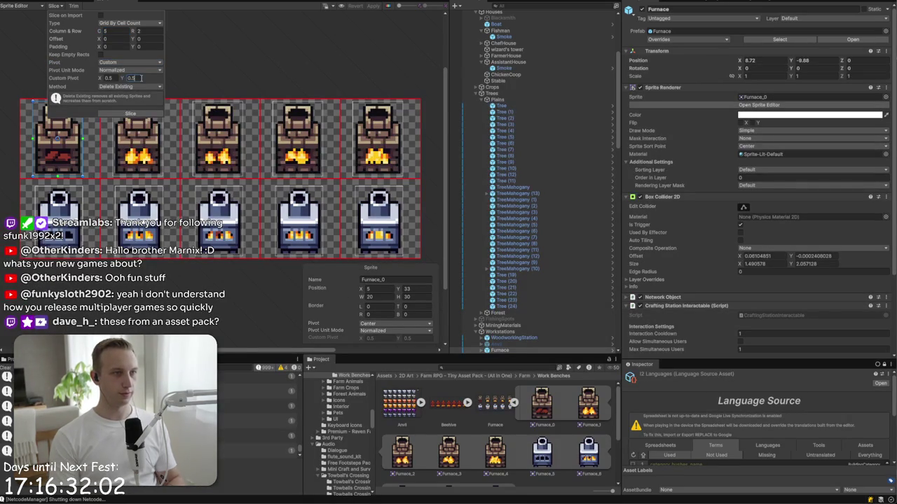
click(131, 113)
click(160, 140)
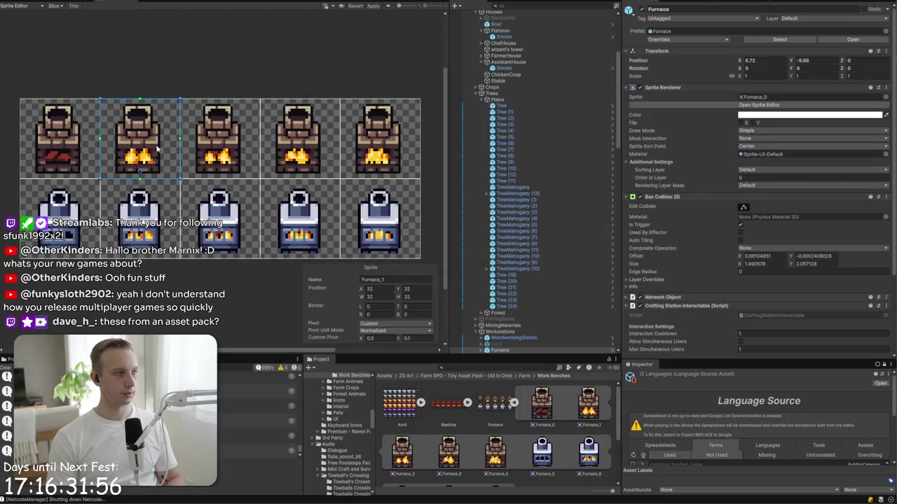
click(56, 2)
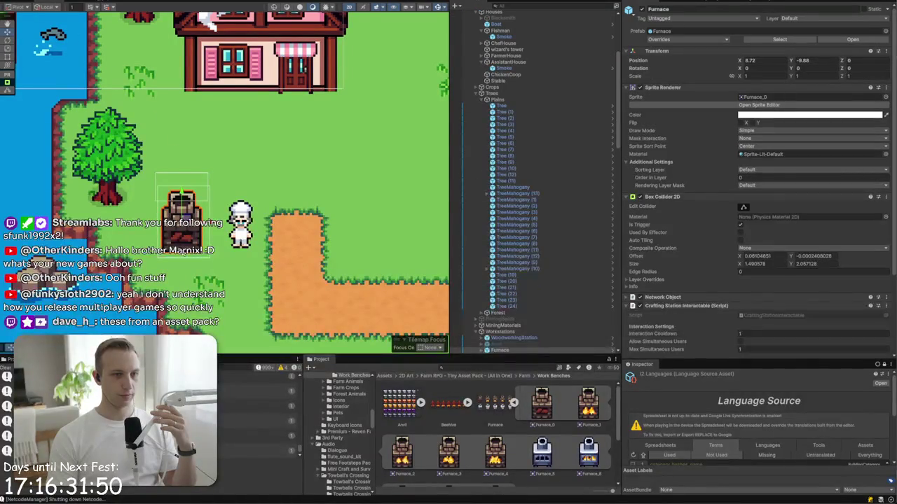
- Select Furnace in the hierarchy, inspect its PopupCanvas child, and open the Furnace prefab
scroll(457, 267, down, 3)
click(490, 280)
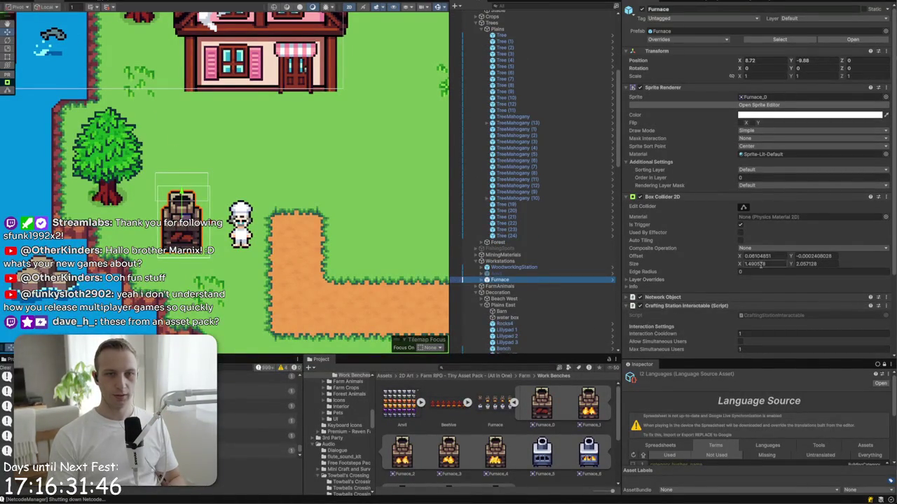
scroll(756, 260, down, 3)
click(482, 280)
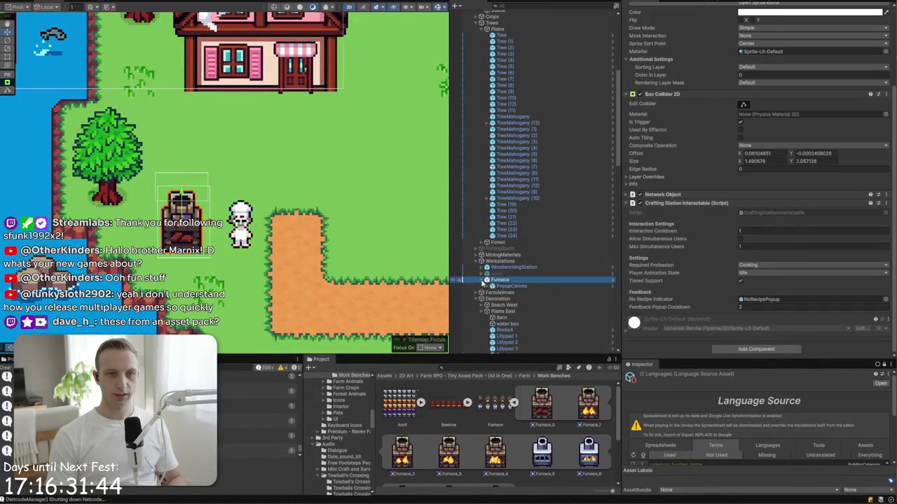
click(501, 286)
click(499, 279)
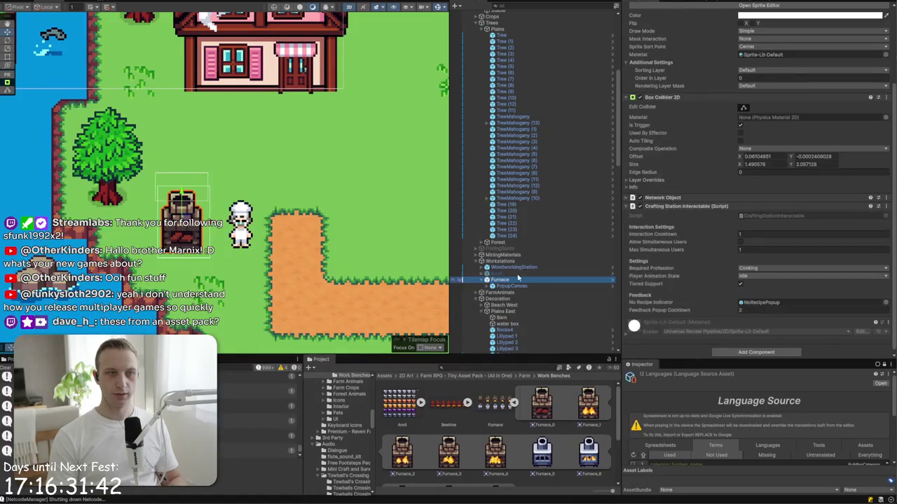
scroll(835, 50, up, 3)
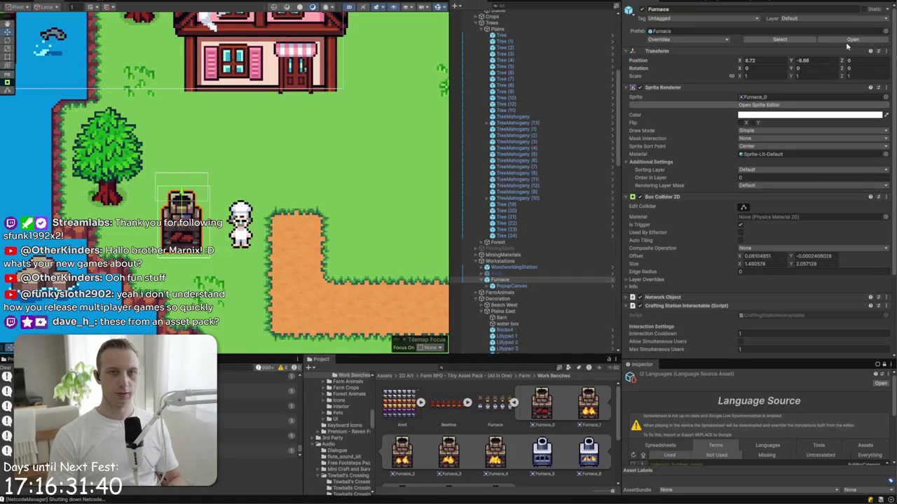
click(846, 40)
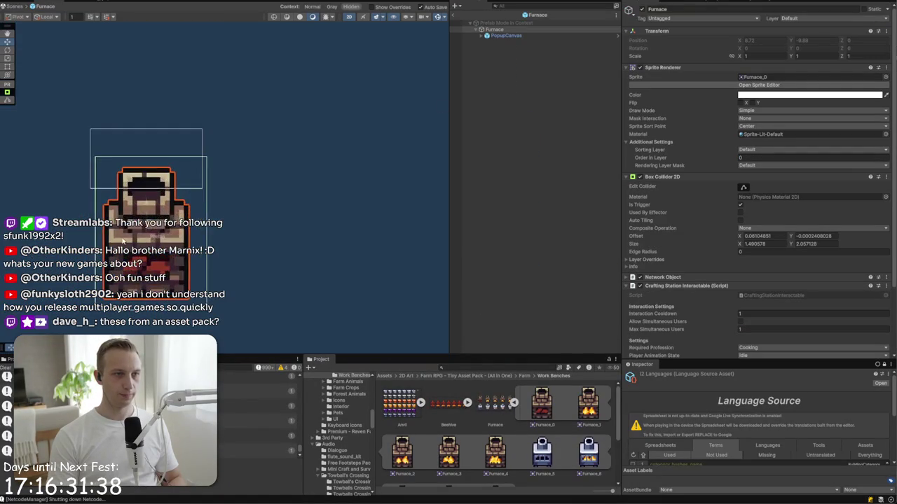
- Add a second Box Collider 2D to the Furnace prefab
drag(123, 238, 174, 212)
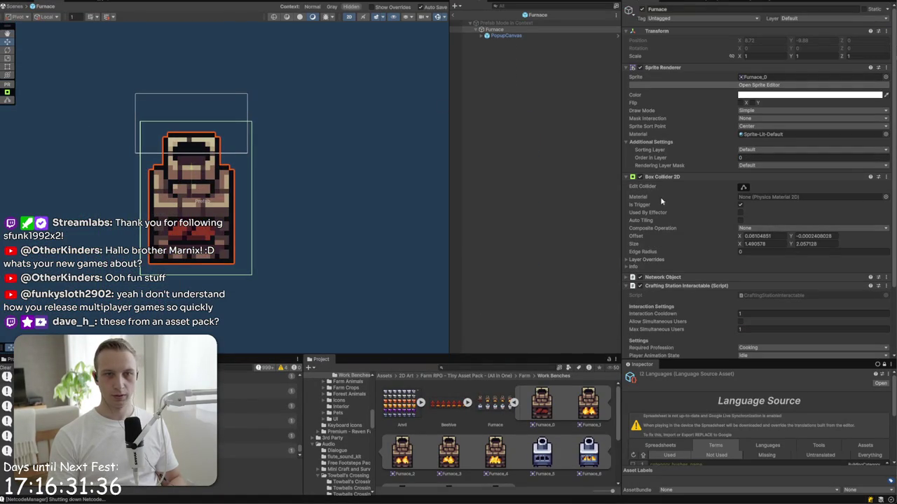
scroll(745, 336, down, 4)
click(746, 348)
text(box)
key(Down)
key(Return)
scroll(748, 175, down, 5)
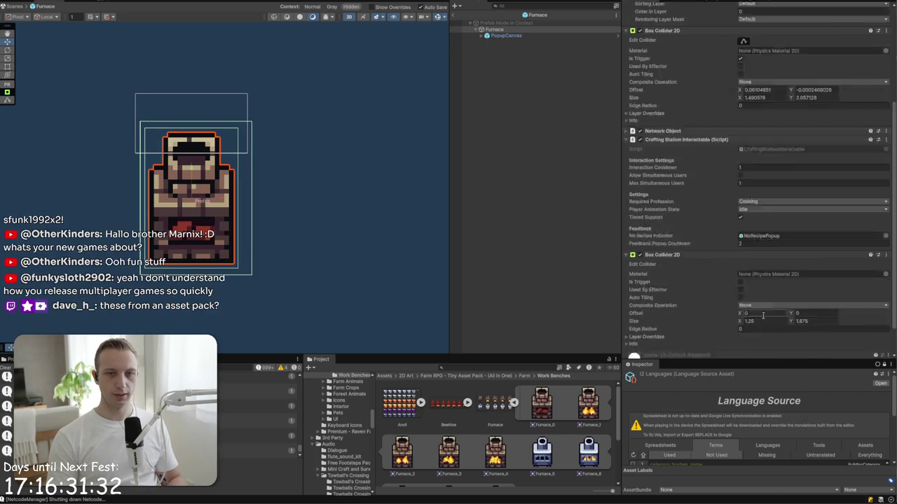
scroll(748, 176, up, 8)
- Shrink the new collider to the furnace's lower body, about 1.16 × 1.15 at offset Y −0.32
click(743, 187)
mouse_move(195, 124)
mouse_down()
mouse_move(194, 210)
mouse_move(195, 121)
mouse_move(192, 179)
mouse_up()
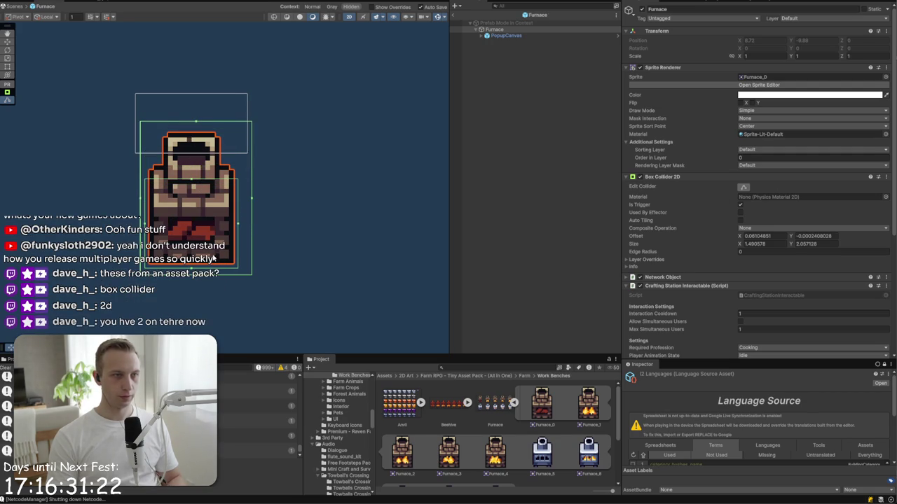
drag(195, 271, 195, 264)
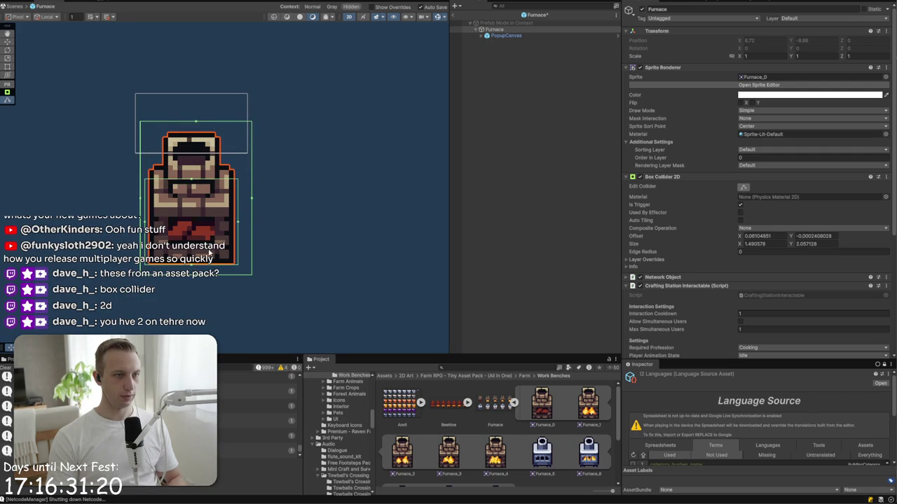
drag(239, 224, 236, 224)
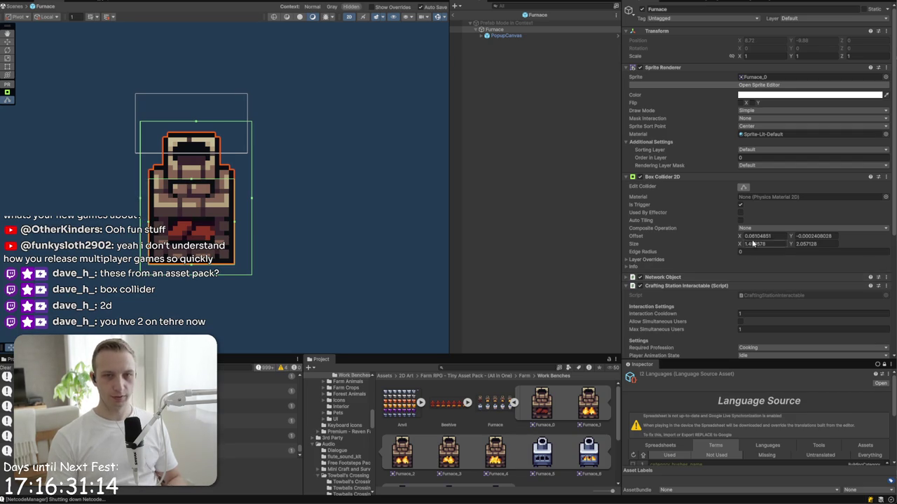
scroll(677, 281, down, 6)
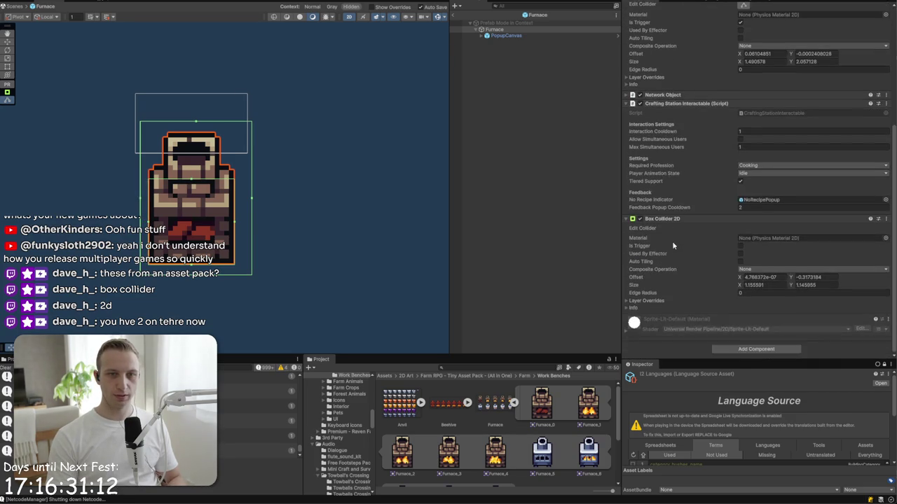
scroll(675, 245, up, 3)
- Reorder the colliders, make the first one a trigger, and exit Prefab Mode
drag(651, 193, 653, 200)
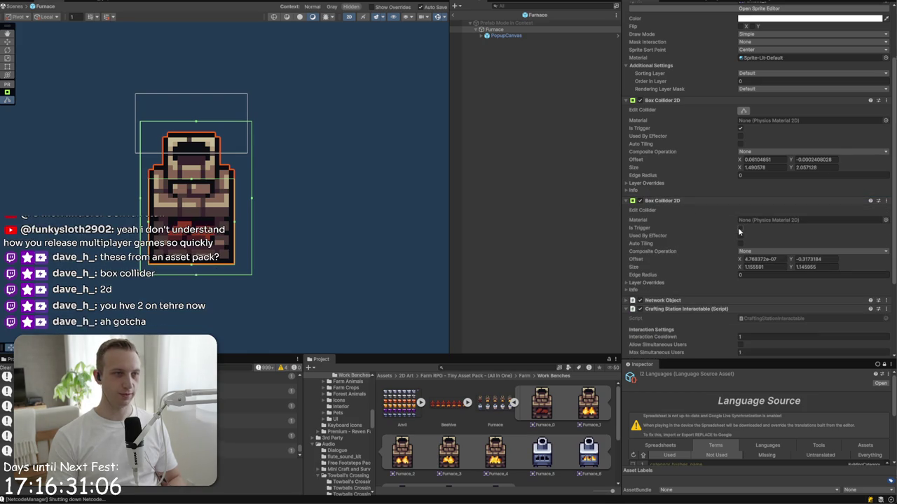
click(741, 129)
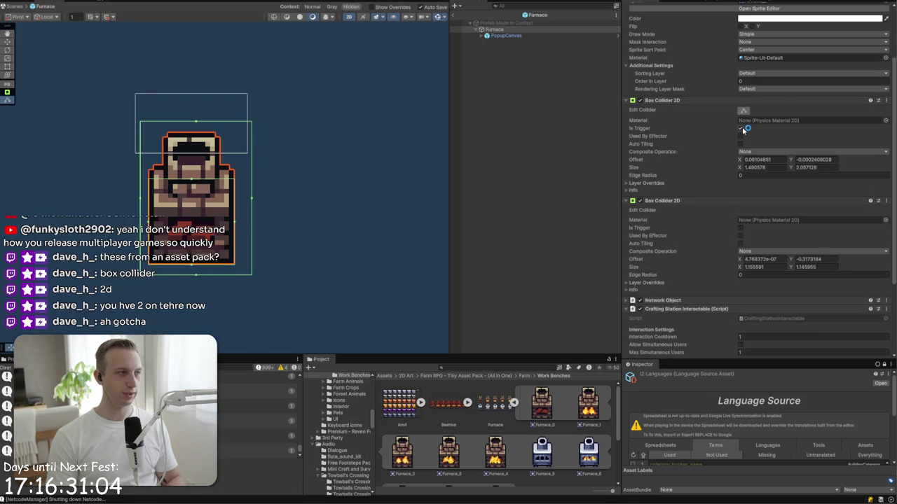
click(459, 29)
click(459, 26)
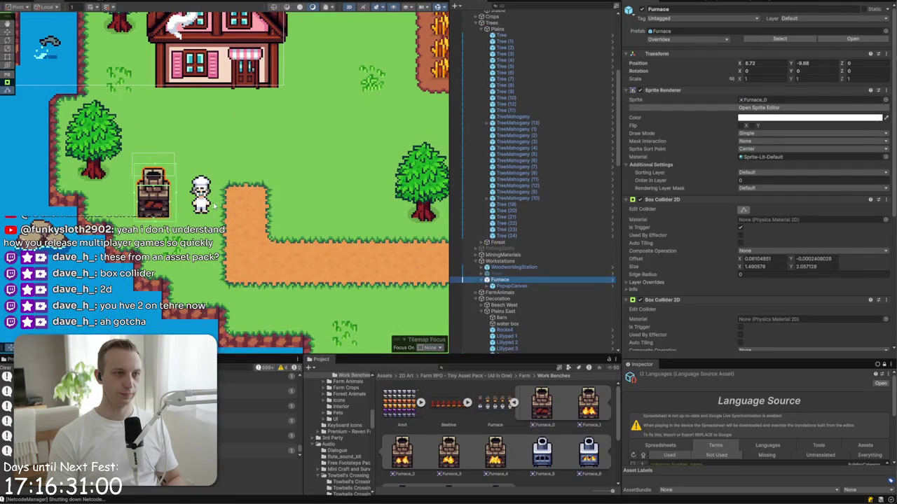
- Pan across the farm map and centre the scene view on the furnace
scroll(208, 211, down, 6)
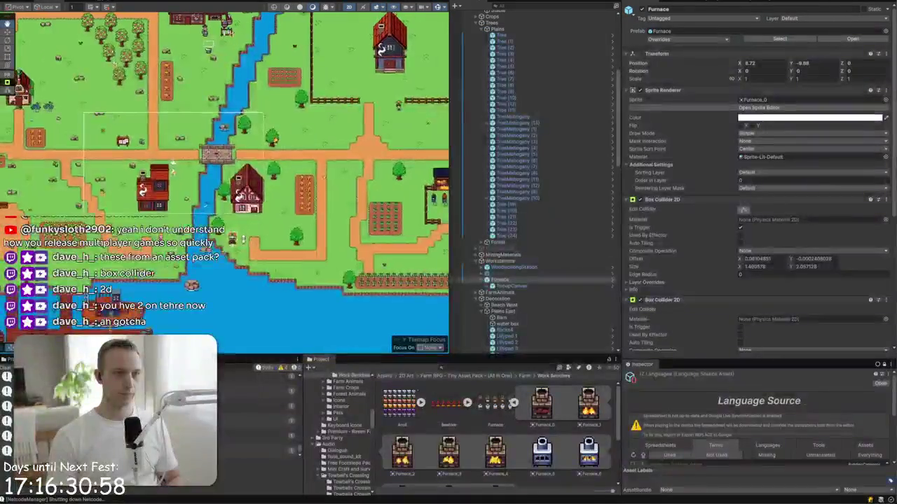
drag(210, 175, 238, 178)
key(f)
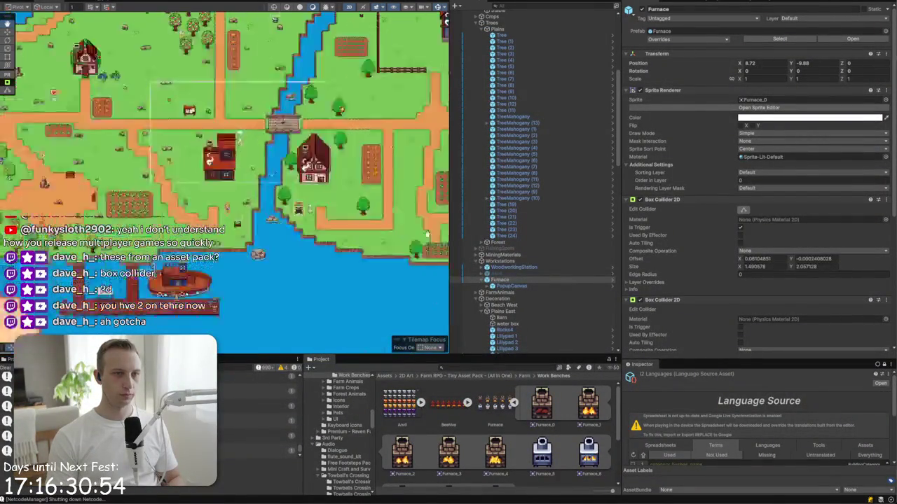
scroll(441, 392, down, 1)
scroll(499, 400, up, 1)
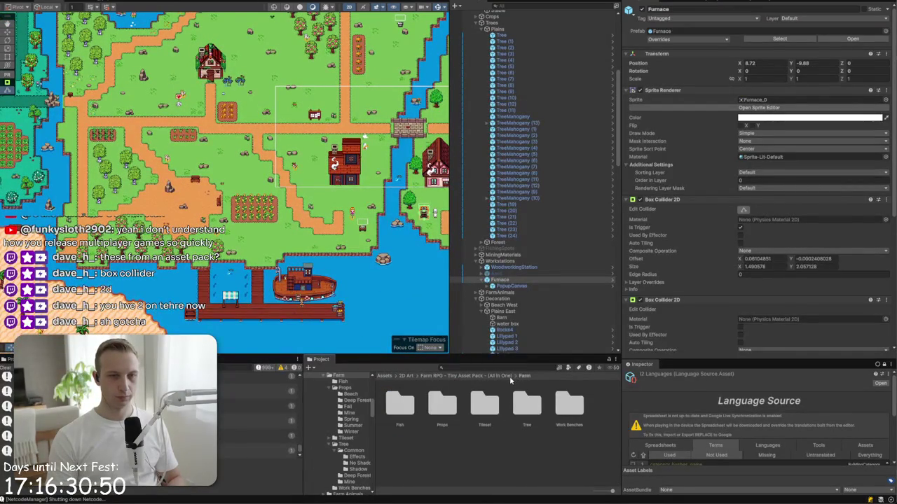
scroll(509, 322, down, 10)
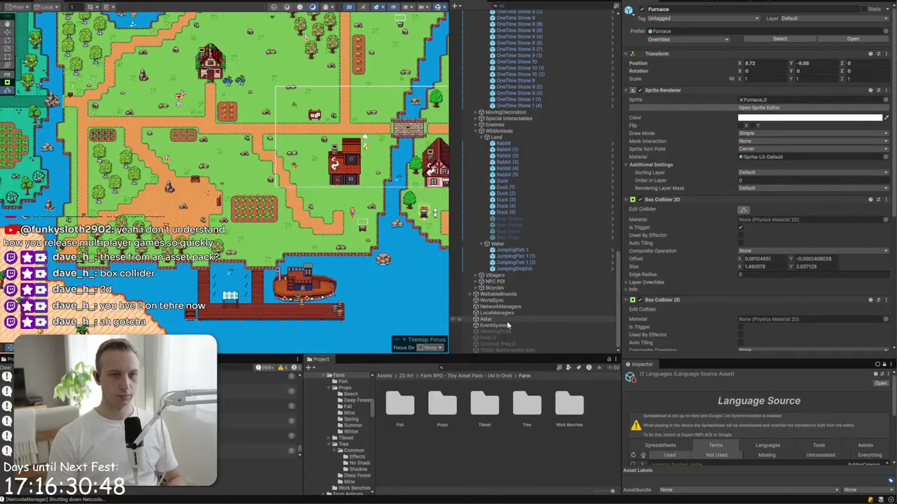
- Browse the Project window to Assets/2D Art/Farm RPG - Tiny Asset Pack/Exterior
click(383, 376)
double_click(415, 417)
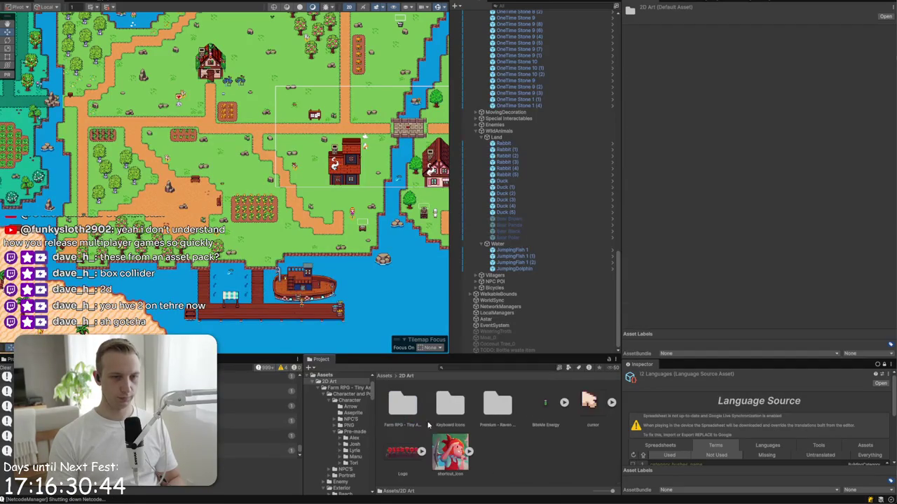
click(406, 416)
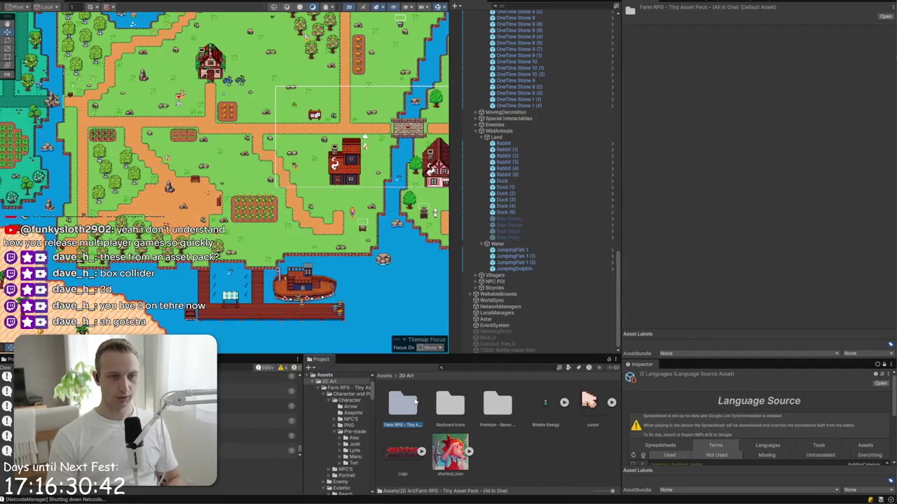
double_click(414, 401)
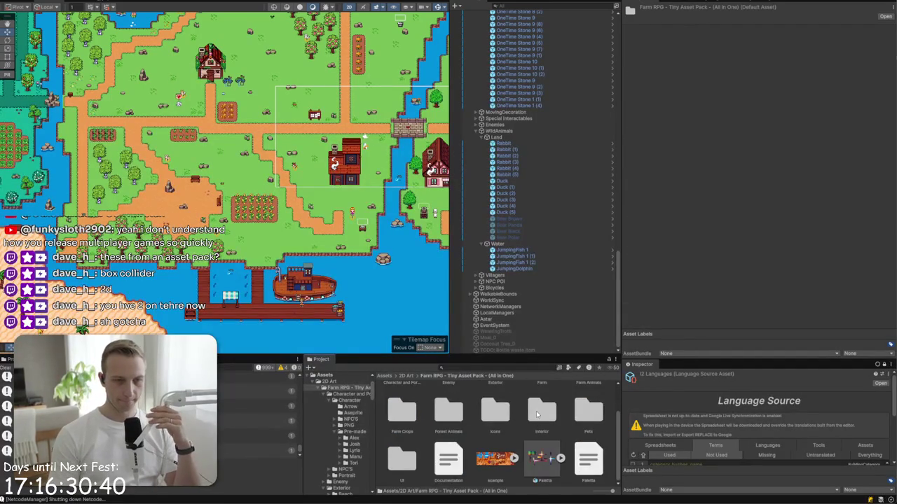
click(494, 405)
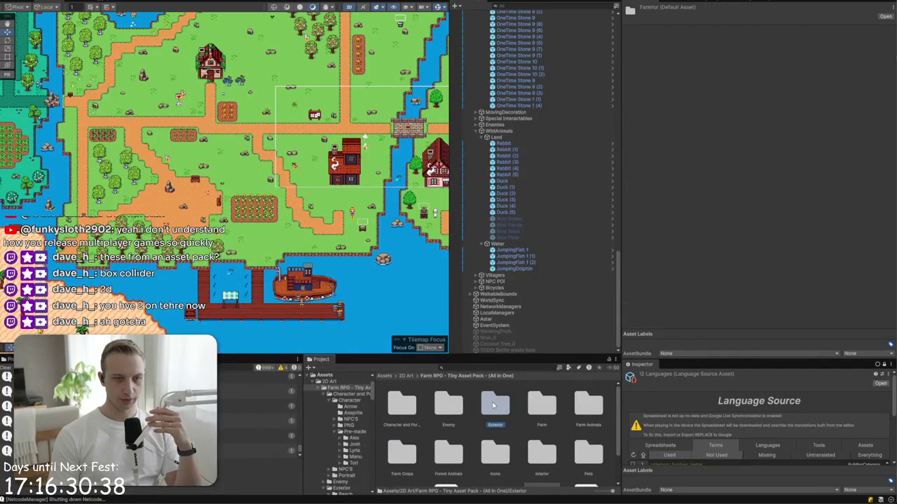
double_click(493, 405)
- Select the Water fountain sprite sheet and open it in the Sprite Editor
scroll(489, 419, down, 5)
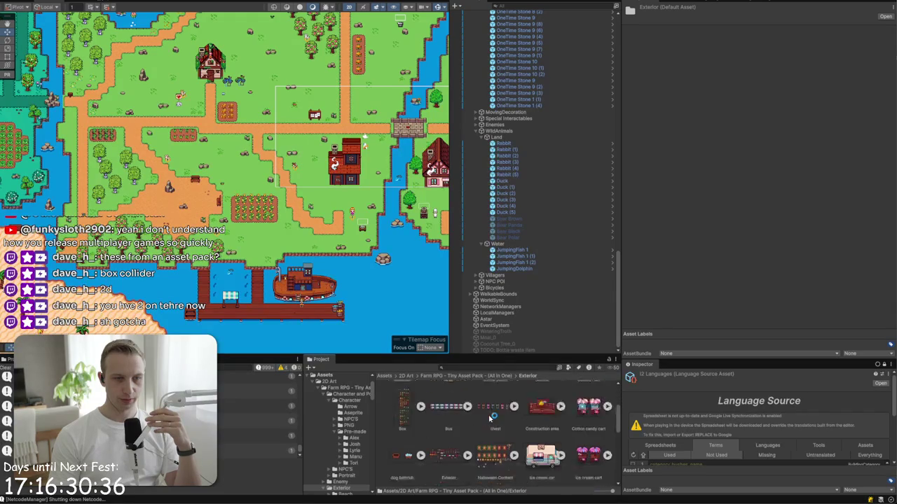
click(545, 395)
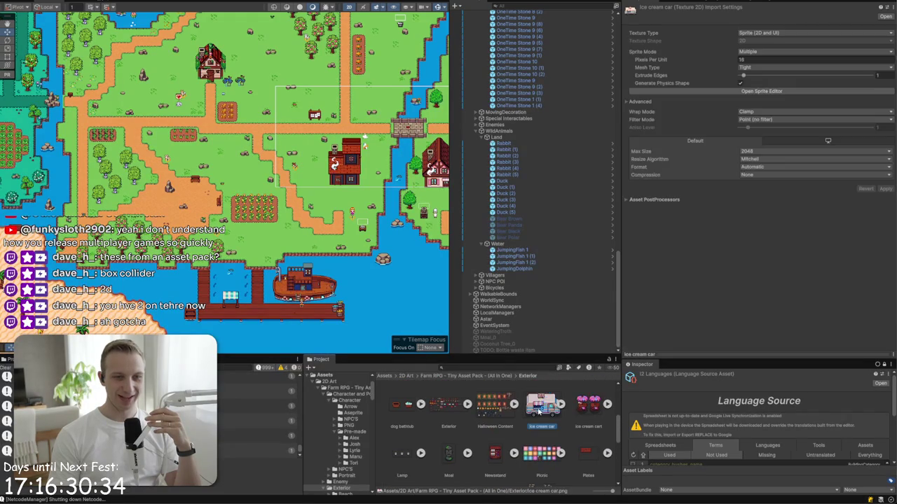
scroll(540, 409, down, 3)
scroll(538, 413, down, 1)
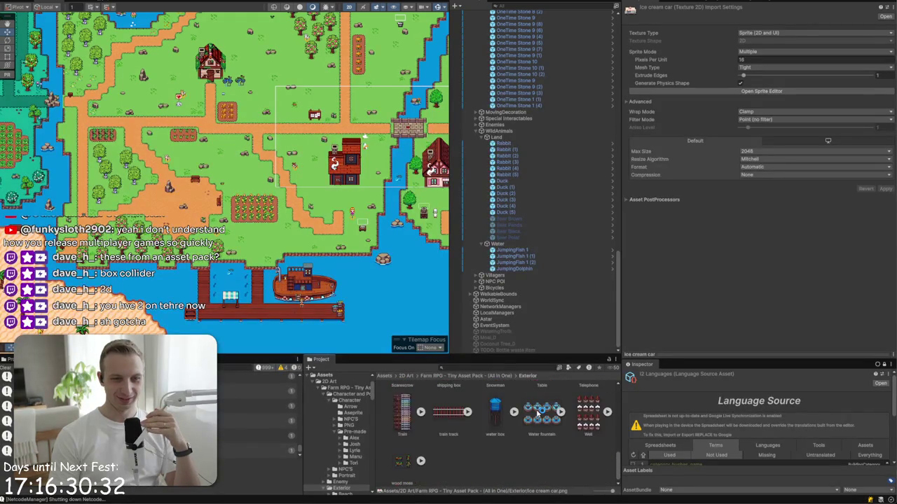
click(540, 429)
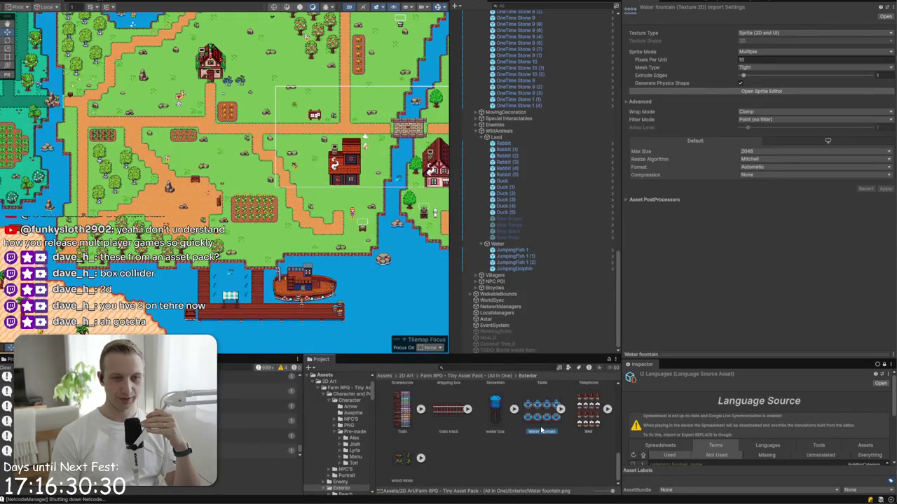
click(770, 93)
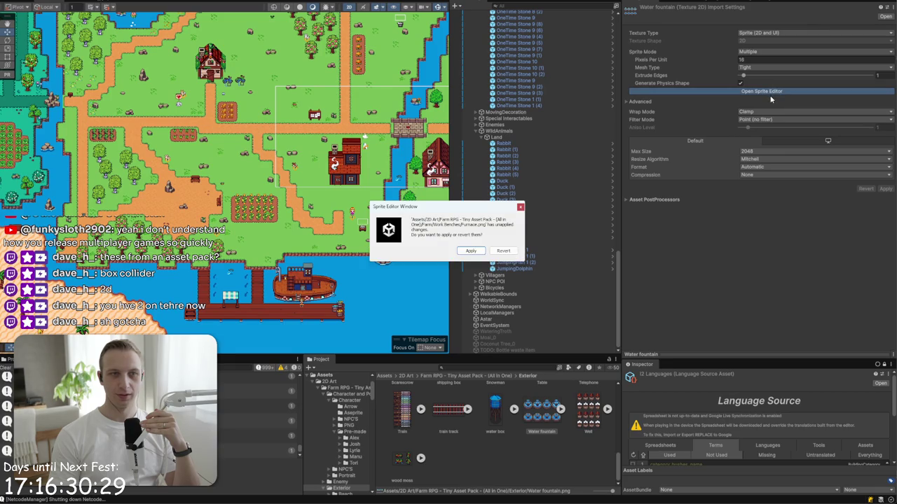
- Resolve the pending Furnace sprite changes and select the Train sprite sheet
click(476, 249)
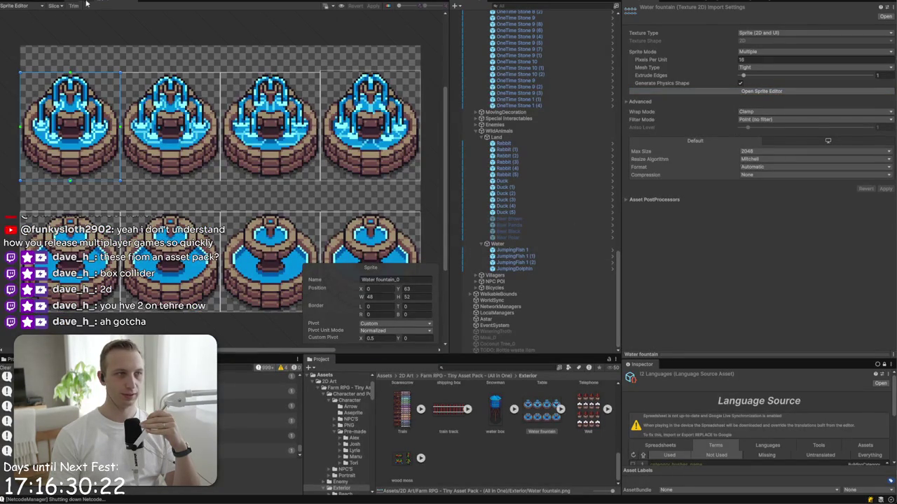
scroll(463, 446, up, 2)
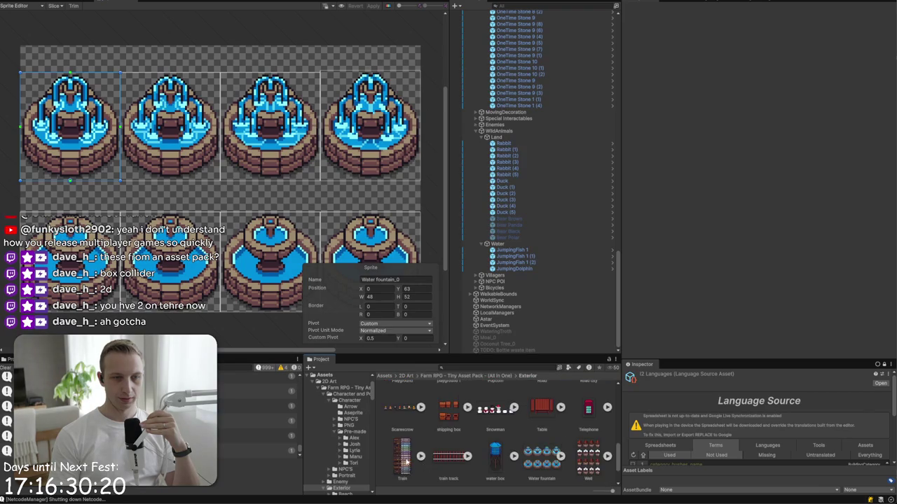
click(399, 457)
scroll(397, 456, up, 3)
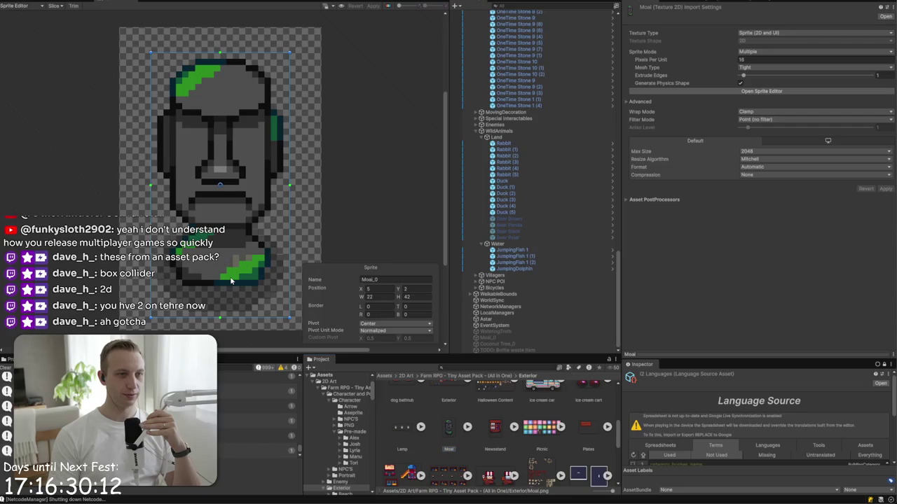
- Set the Moai pivot to Bottom Center, drag it up to the base, set X to 0.5, and apply
click(387, 324)
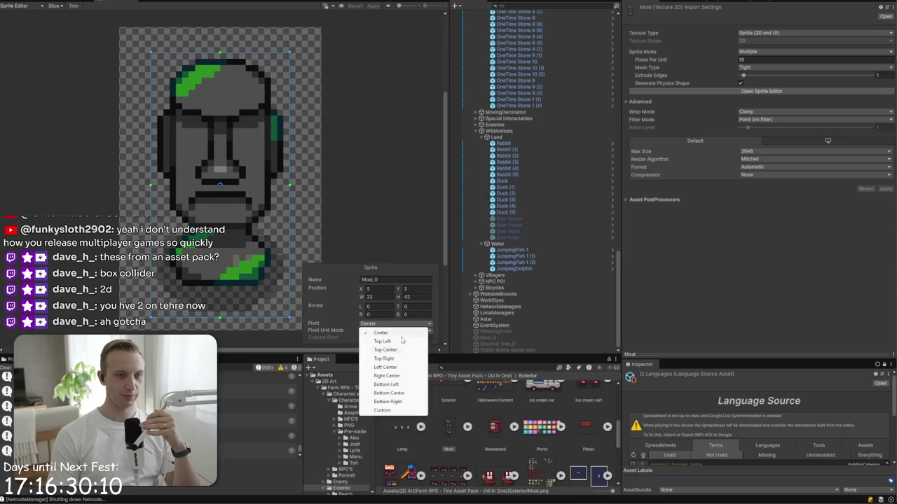
click(398, 393)
drag(220, 319, 221, 287)
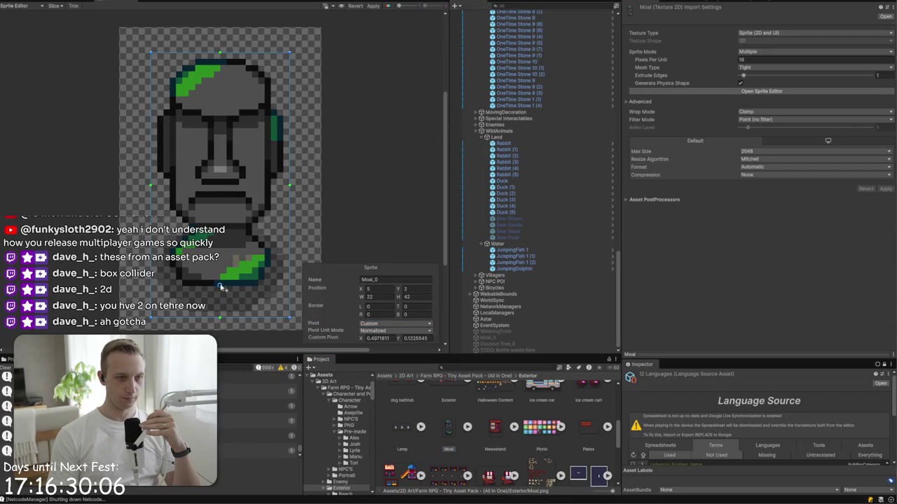
click(391, 338)
text(0.5)
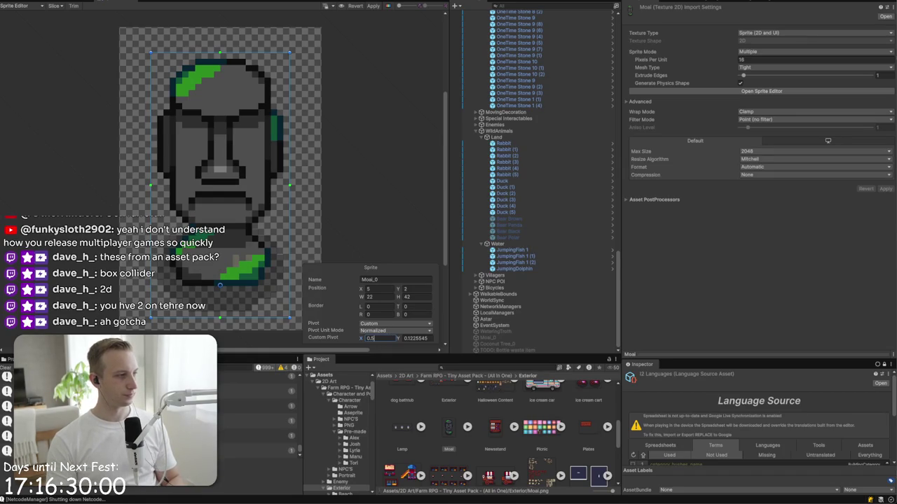
click(373, 7)
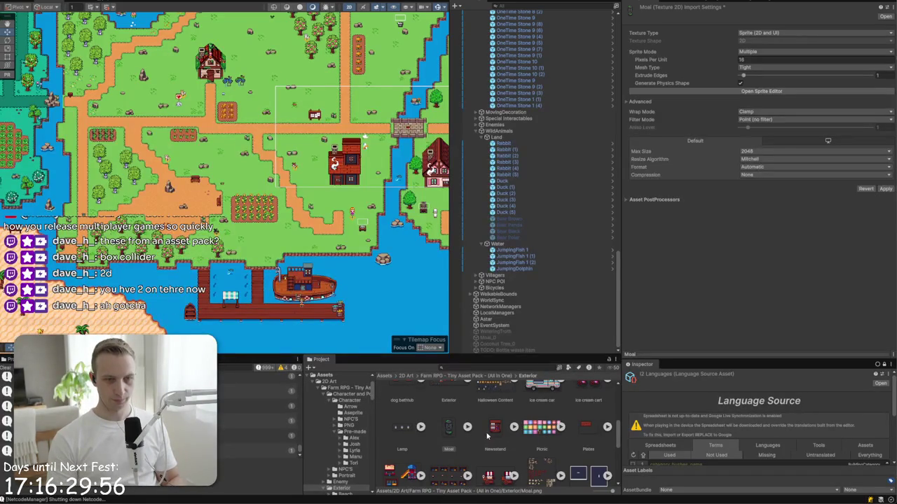
- Navigate the asset pack to the Farm/Tileset/Modular folder
scroll(463, 433, up, 1)
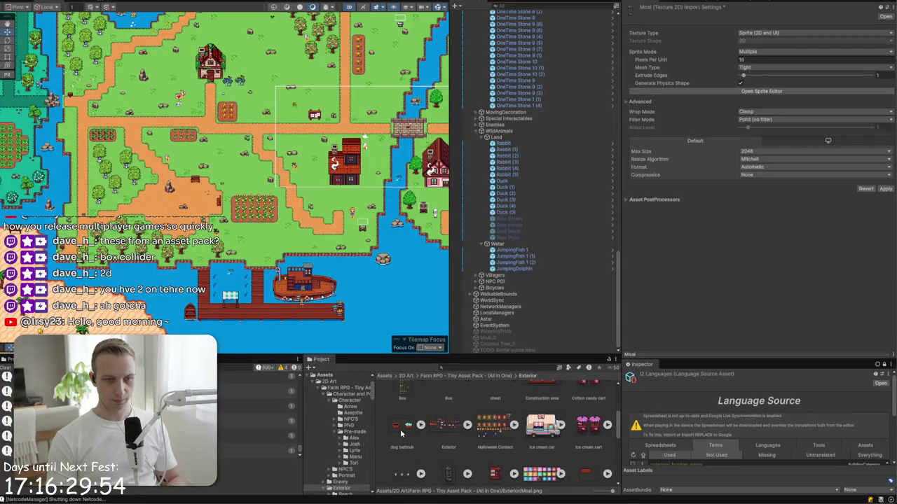
scroll(401, 434, up, 4)
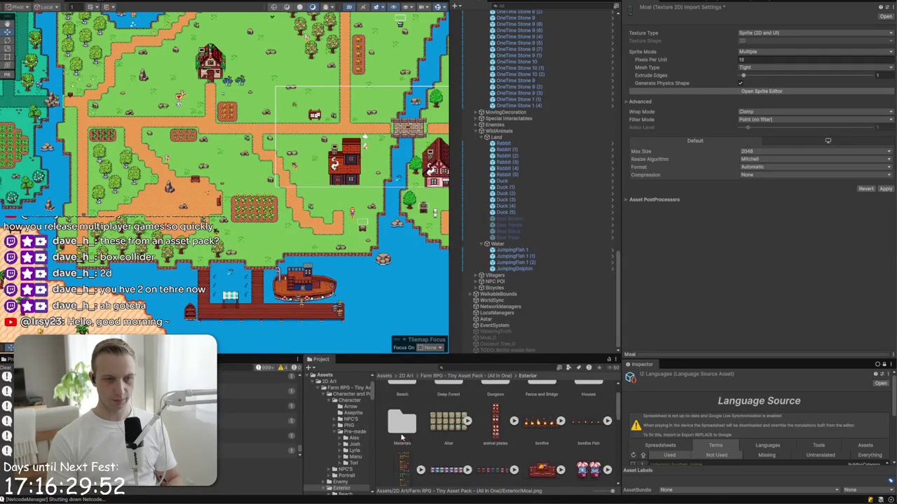
click(493, 379)
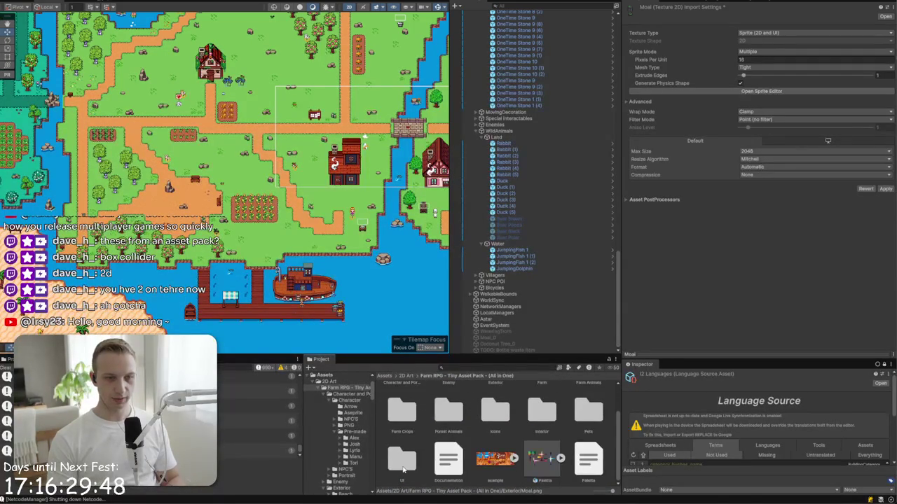
scroll(413, 420, up, 2)
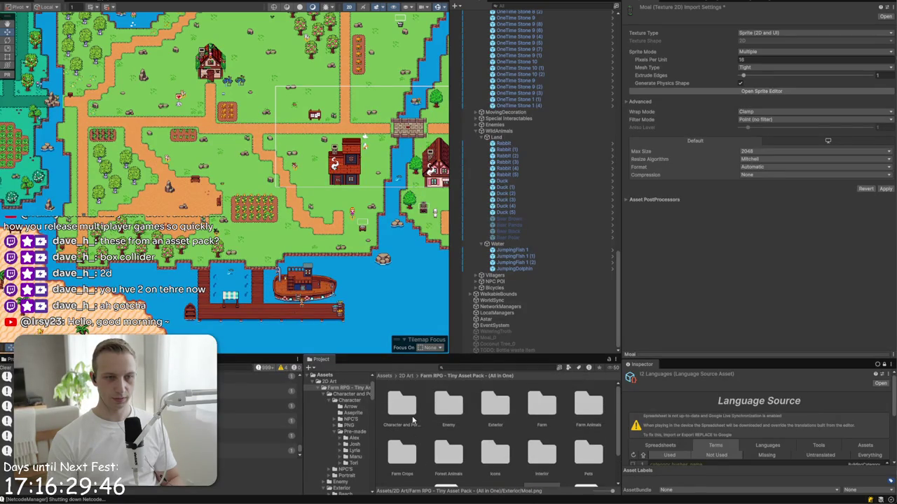
click(589, 405)
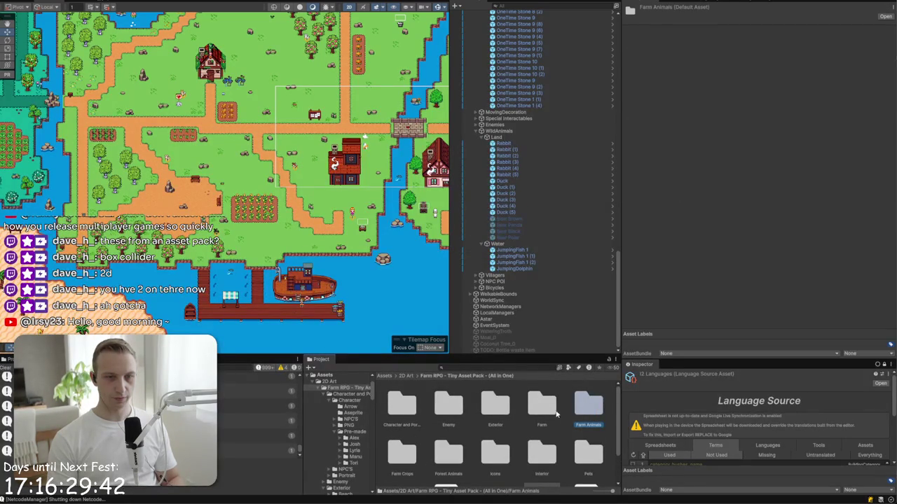
double_click(543, 407)
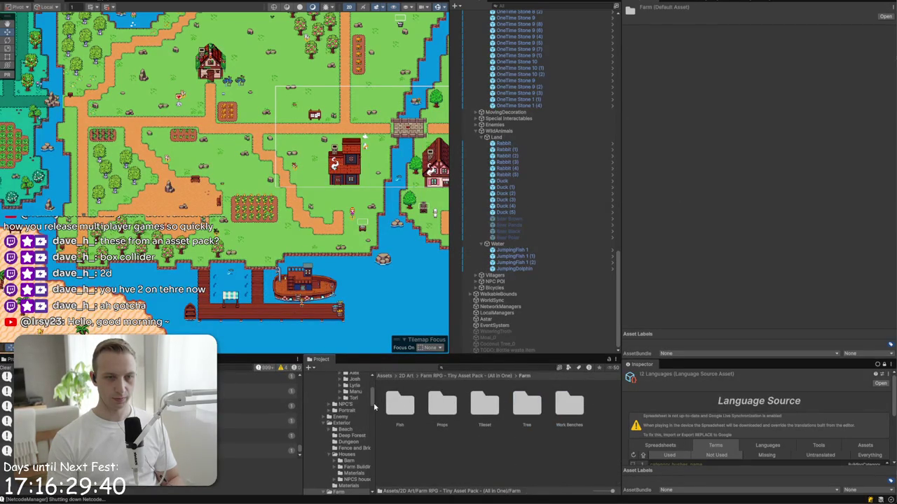
double_click(483, 405)
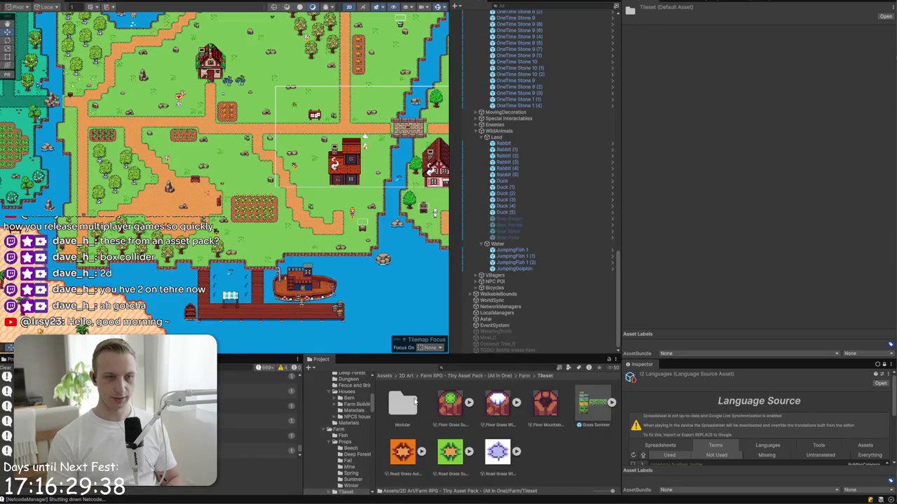
double_click(408, 410)
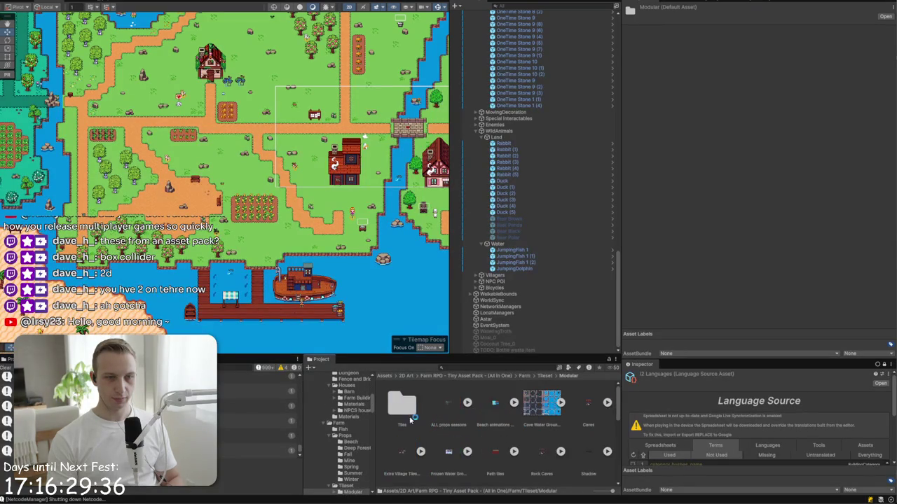
- Look over the Modular sheets, then open Tileset Grass Cliff Tileset Spring in the Sprite Editor
click(553, 406)
click(448, 405)
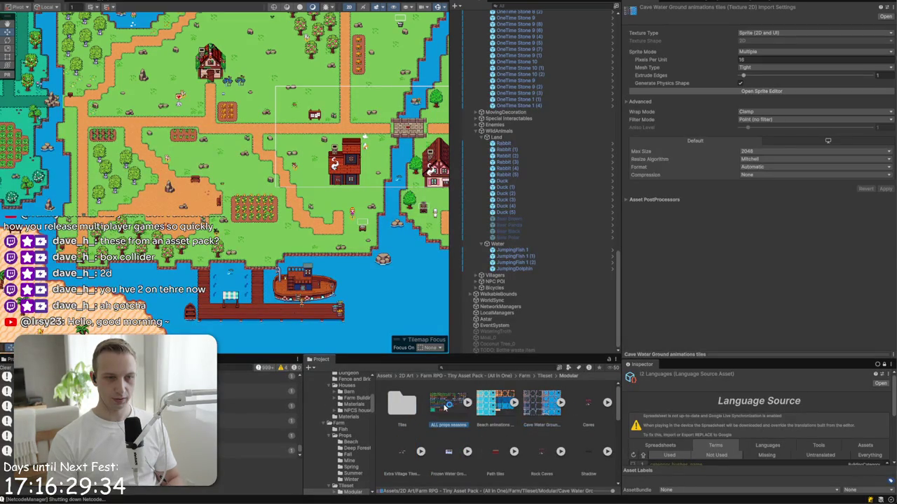
click(507, 412)
scroll(518, 412, down, 3)
click(543, 409)
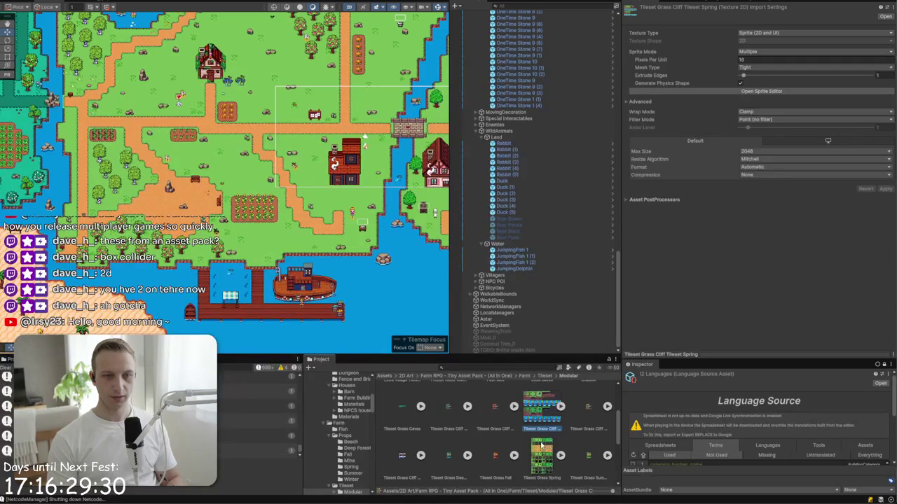
click(769, 92)
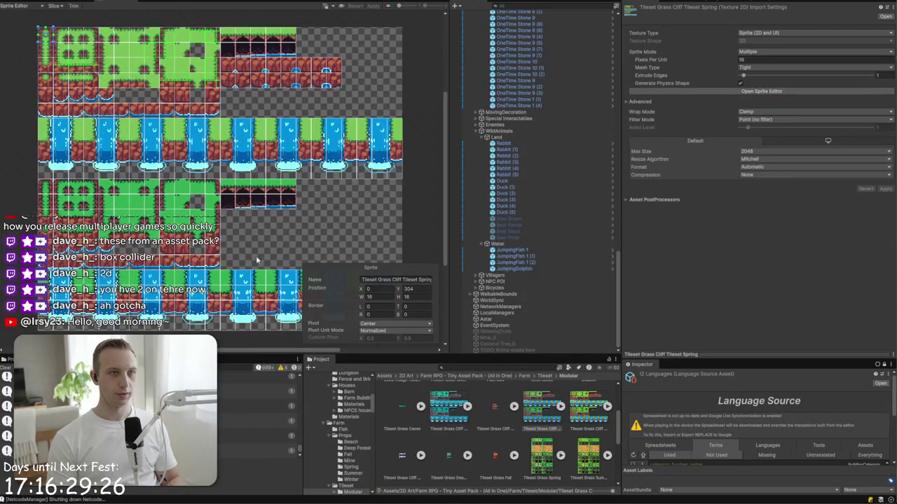
- Reposition cliff tile slices, moving one right and another to the sheet's left edge
scroll(255, 260, up, 3)
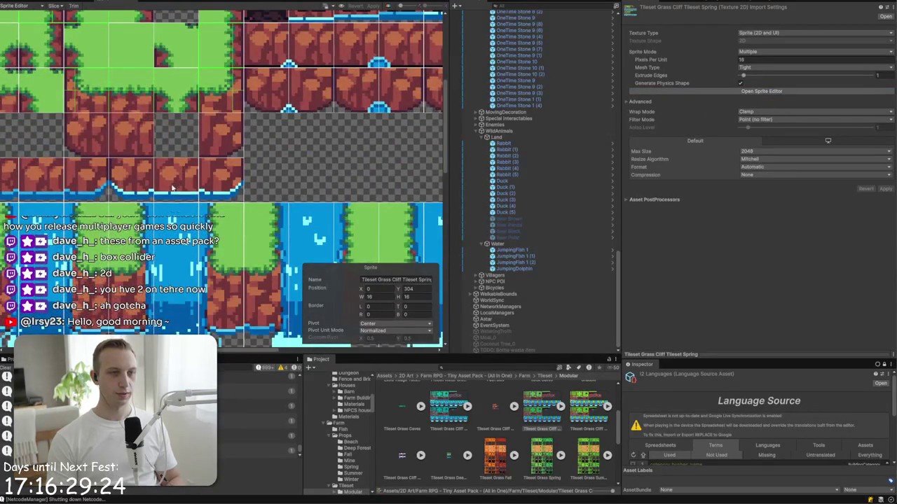
scroll(361, 187, up, 2)
scroll(361, 187, down, 2)
scroll(234, 204, up, 2)
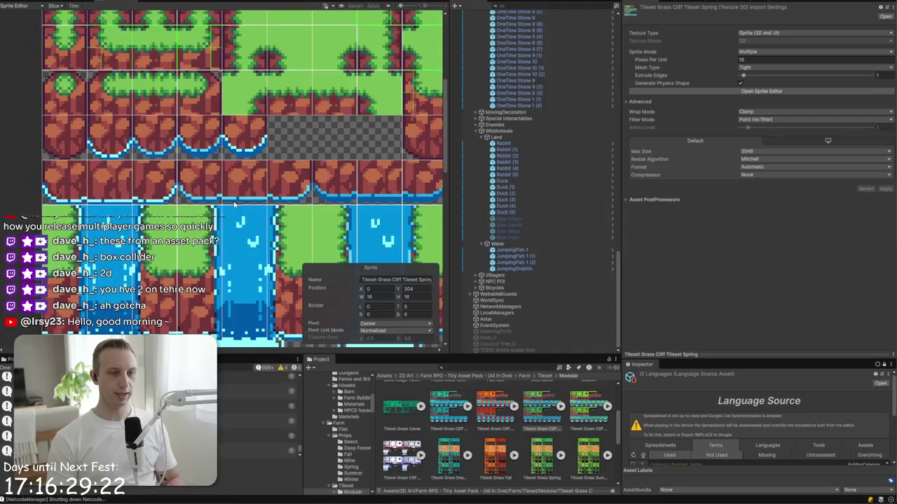
click(167, 184)
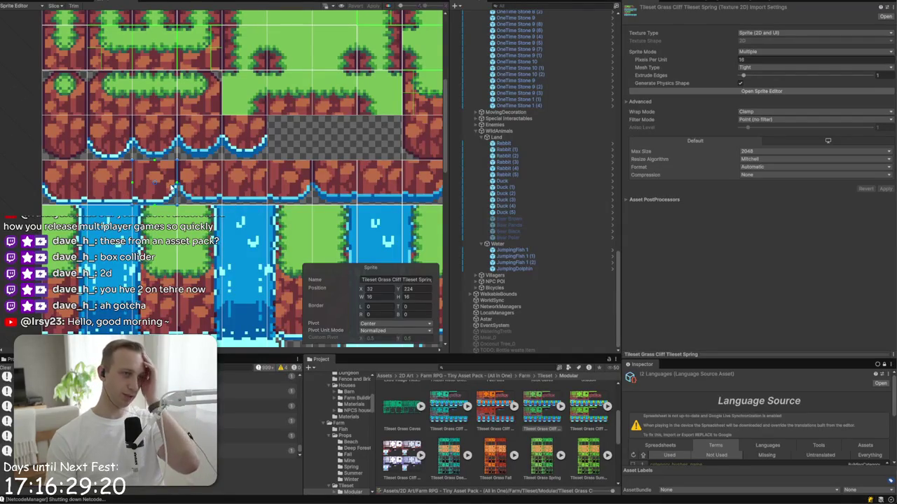
drag(167, 184, 217, 193)
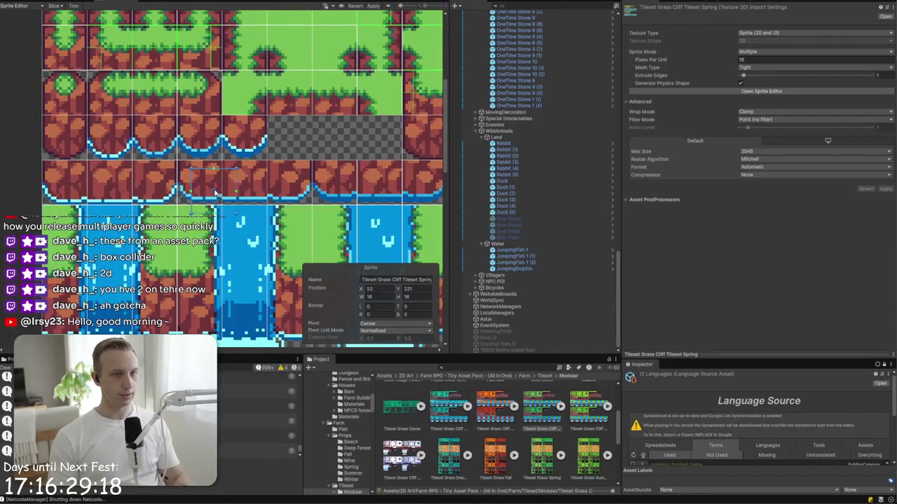
click(336, 134)
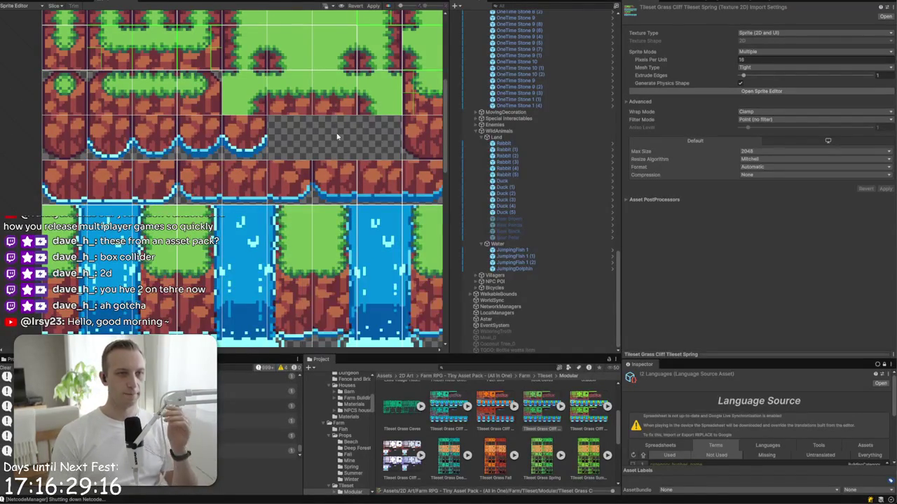
drag(152, 182, 74, 190)
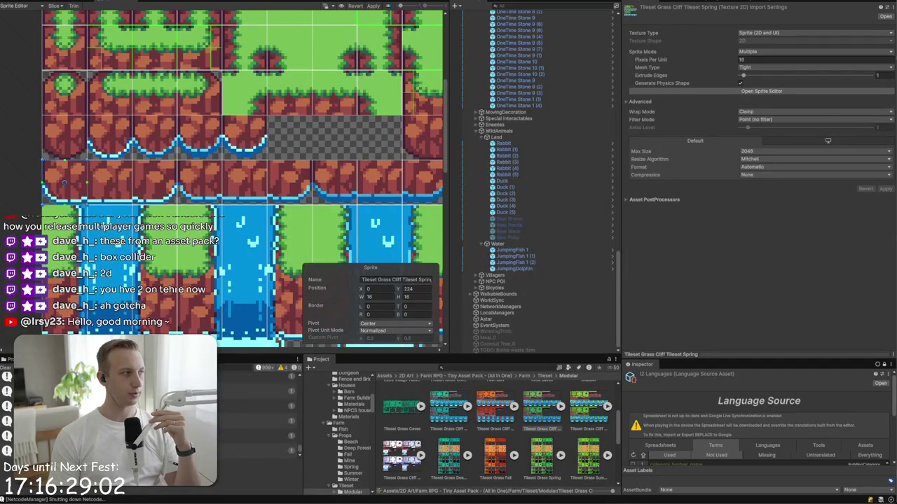
key(alt+Tab)
- Search Google for 'unity animated tille' and open the Creating Animated Tiles tutorial
text(unity animated tille)
key(Return)
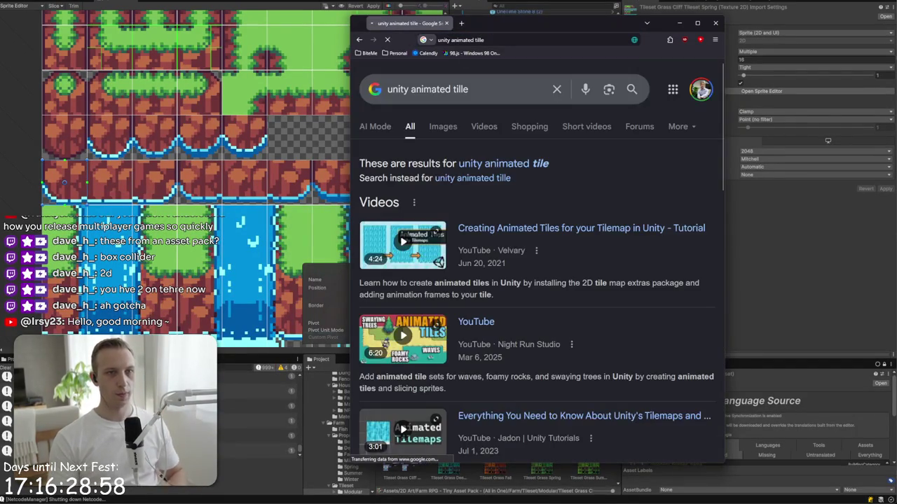
click(552, 233)
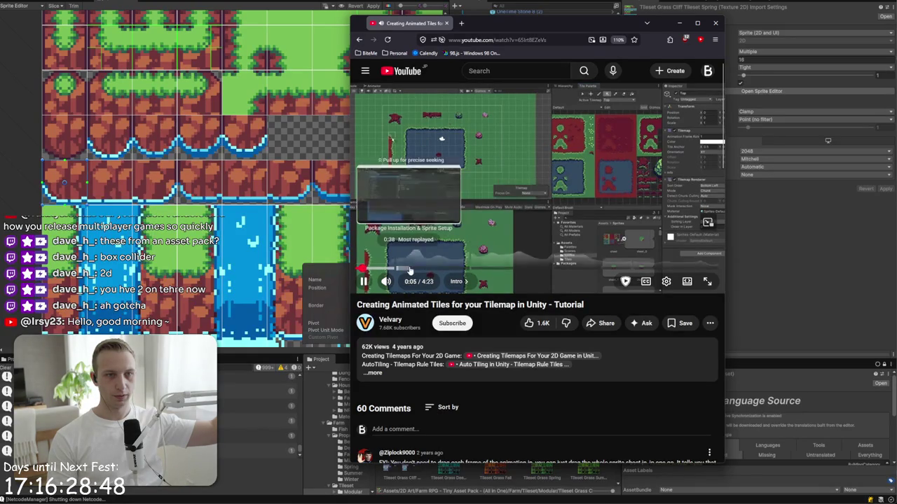
- Skip to the package installation chapter at double speed, pause, and return to Unity
click(410, 268)
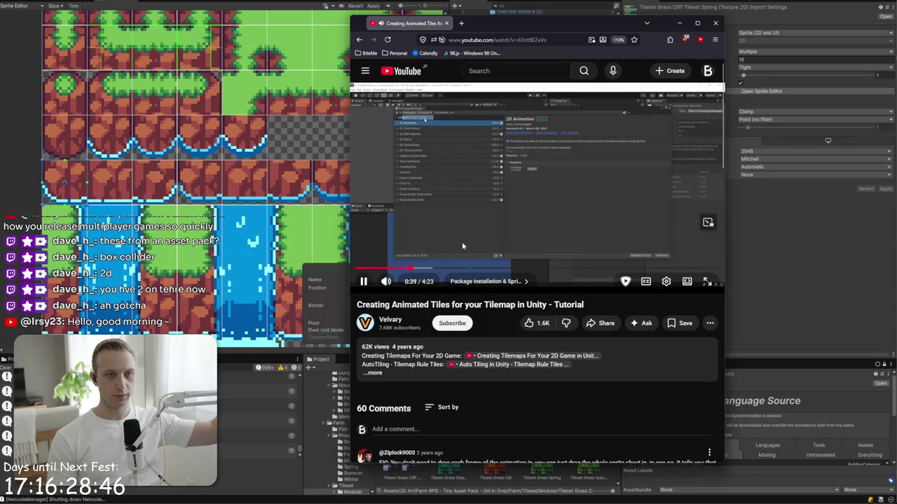
drag(461, 240, 551, 231)
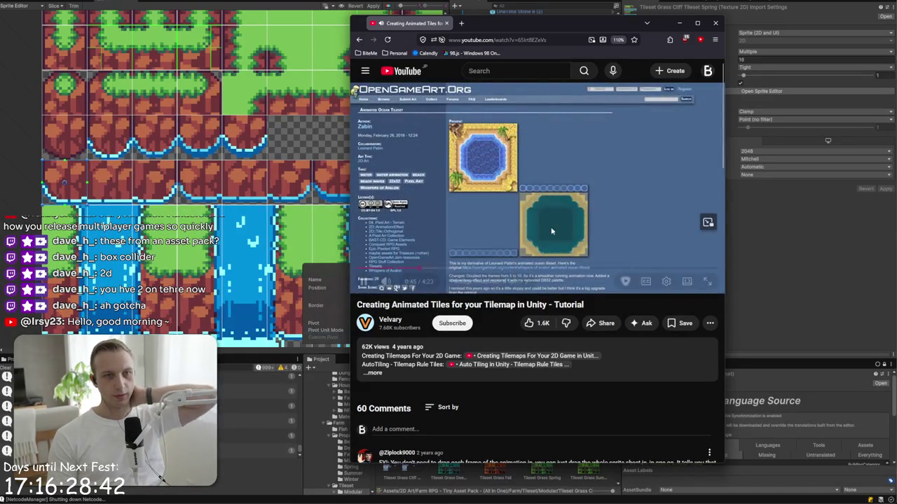
click(550, 231)
click(851, 247)
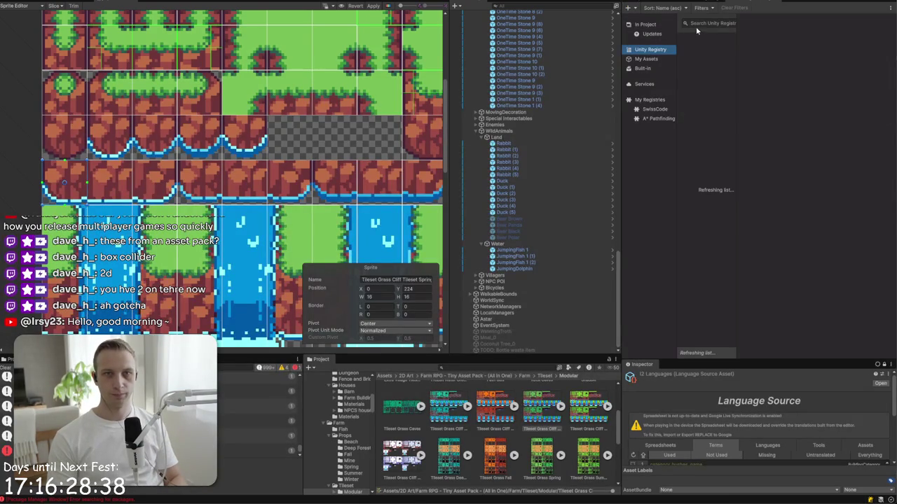
- Find 2D Tilemap Extras 5.0.2 via '2d tilemap', then watch the tutorial's Setting Up an Animated Tile chapter
click(703, 23)
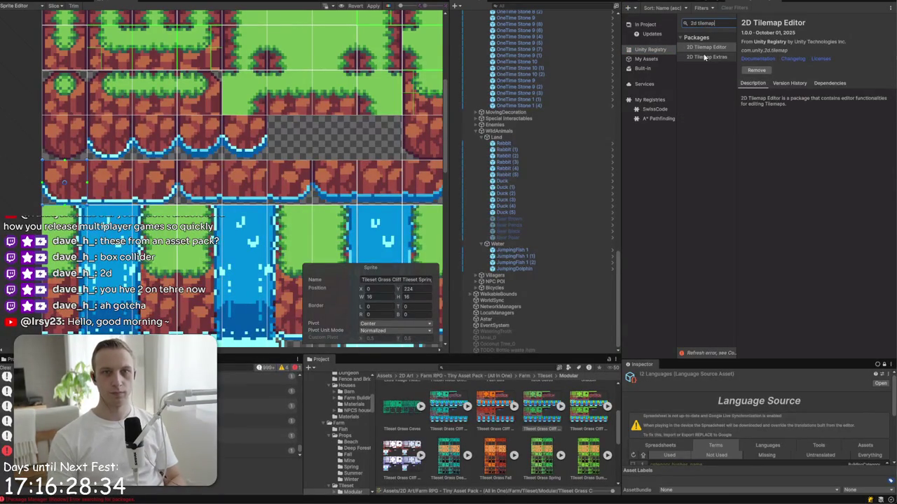
click(705, 57)
key(alt+Tab)
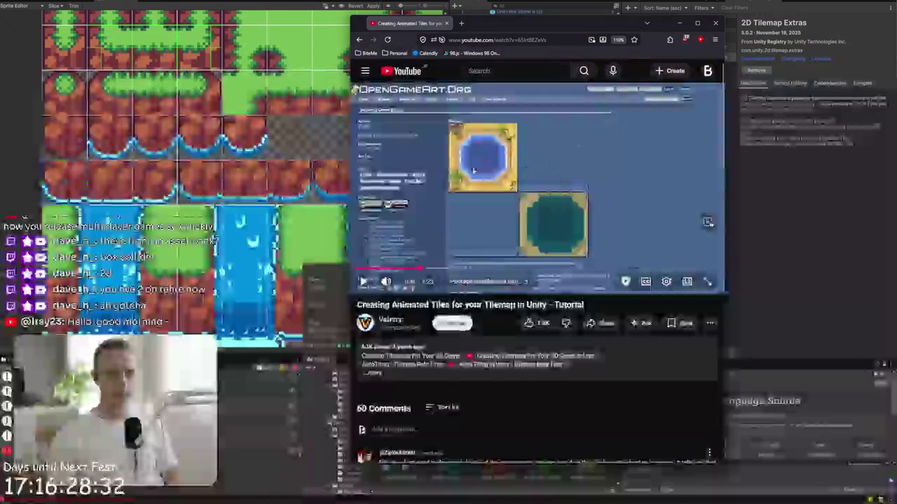
click(445, 269)
click(474, 239)
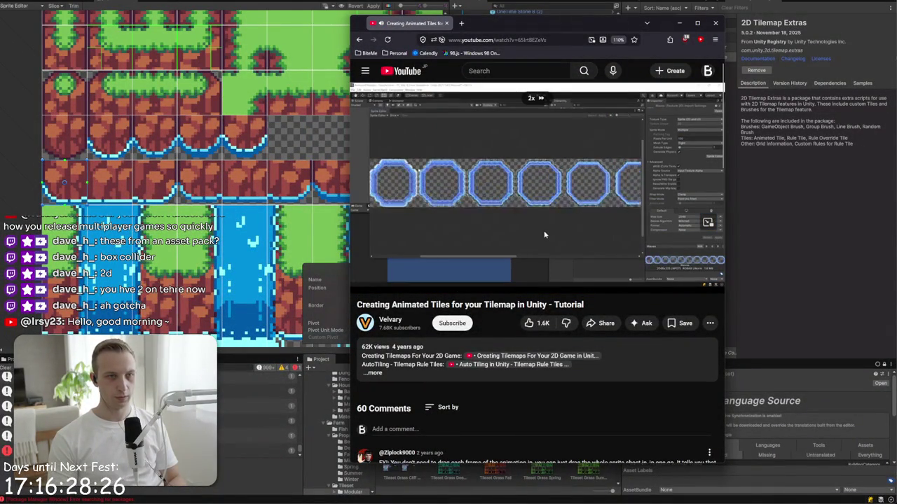
click(481, 269)
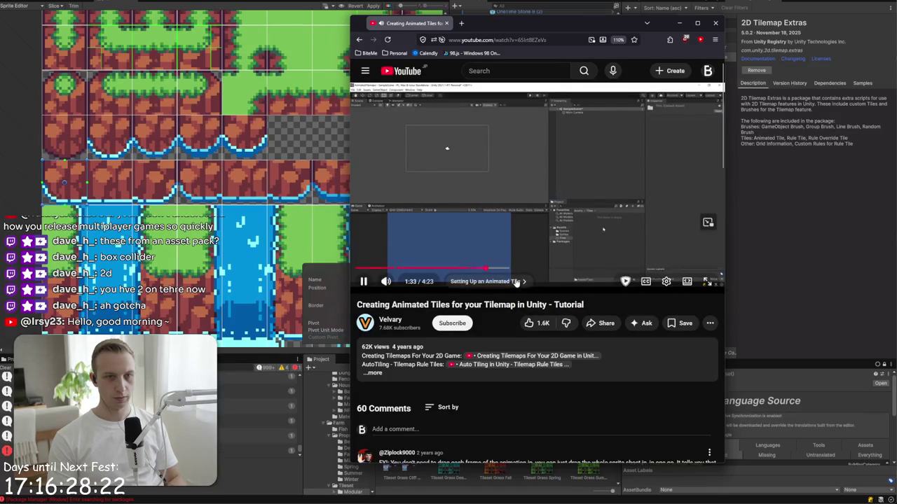
click(551, 269)
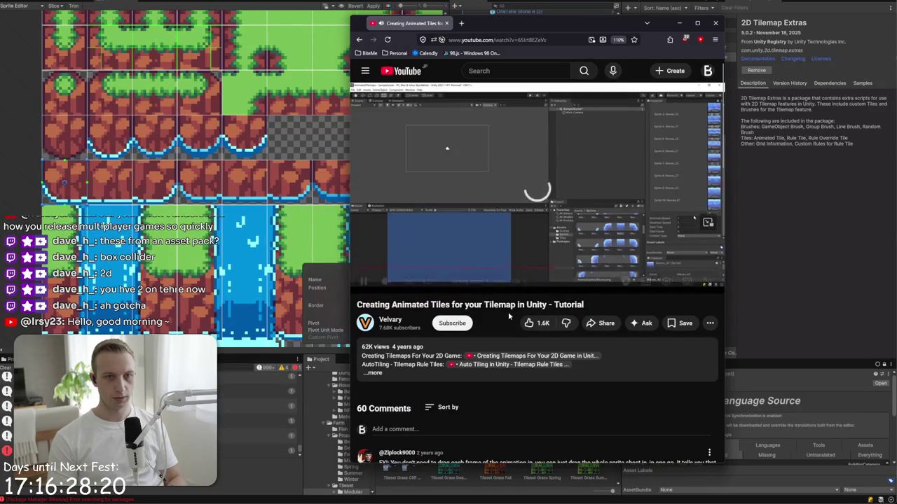
drag(630, 201, 649, 183)
key(alt+Tab)
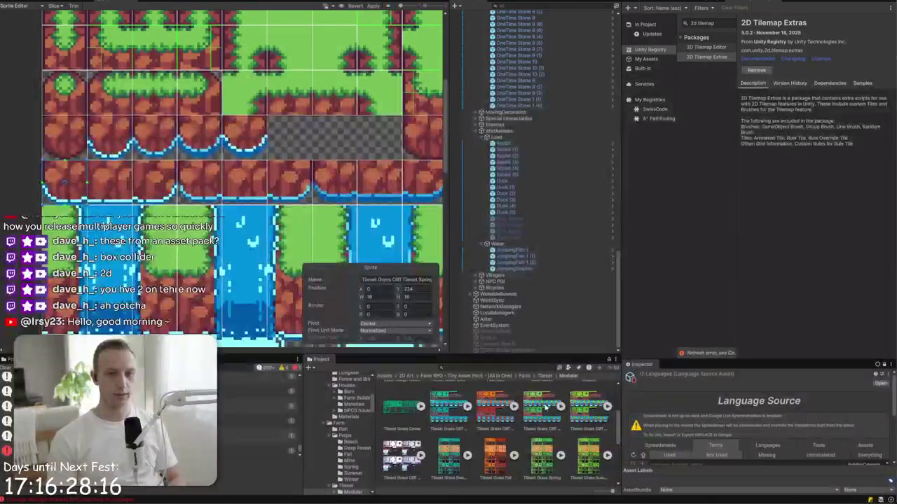
- Return to Farm/Tileset/Modular, select another Tileset Grass Cliff texture, and apply the pending sprite edits
click(387, 376)
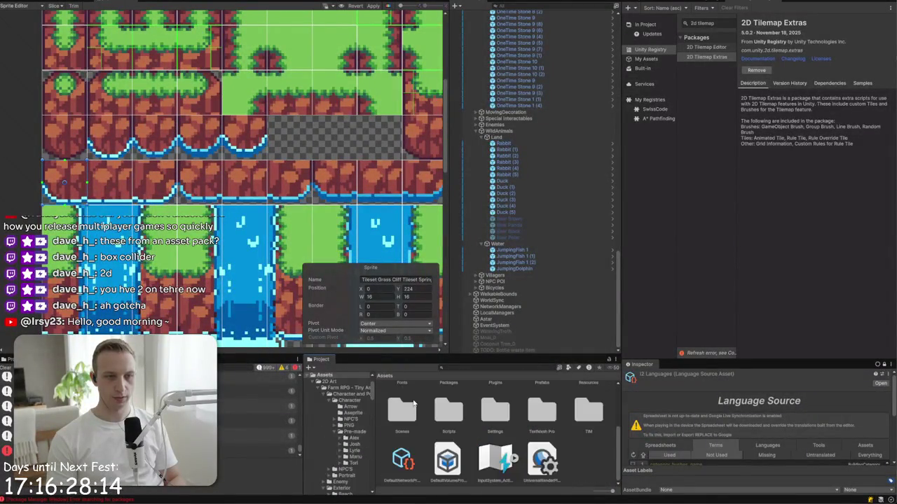
double_click(403, 405)
double_click(402, 405)
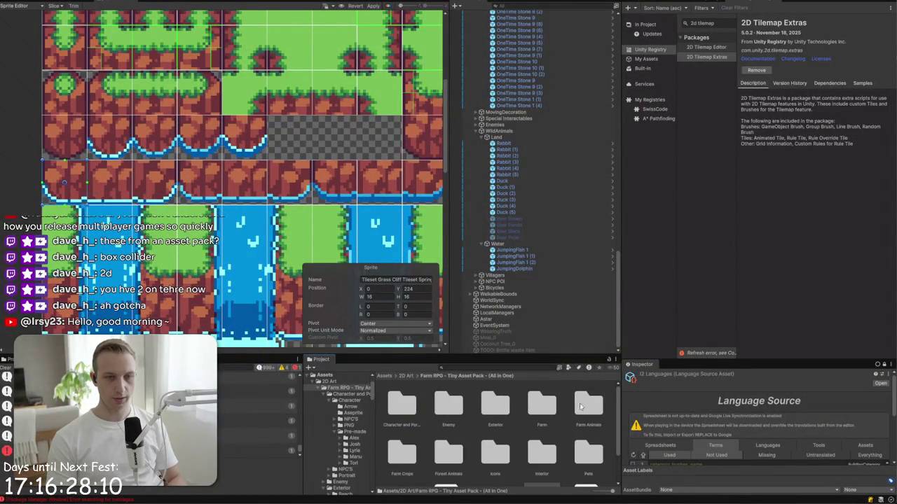
double_click(542, 405)
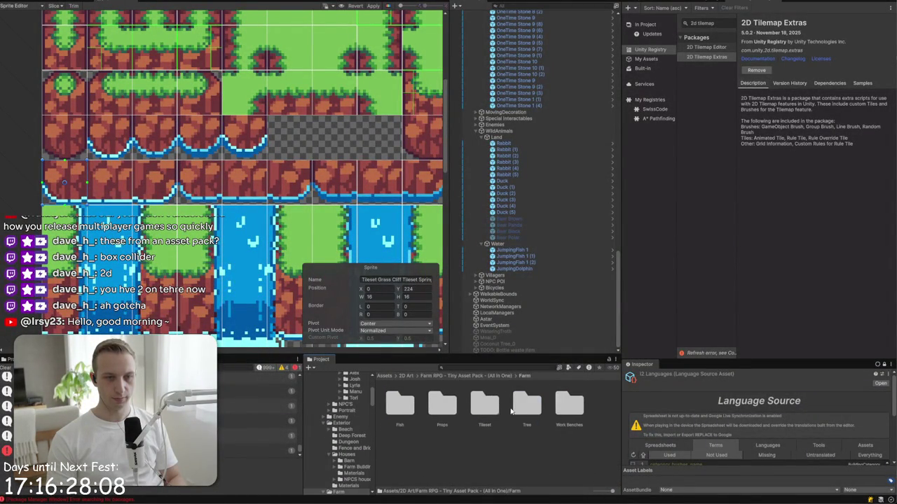
double_click(490, 411)
double_click(401, 406)
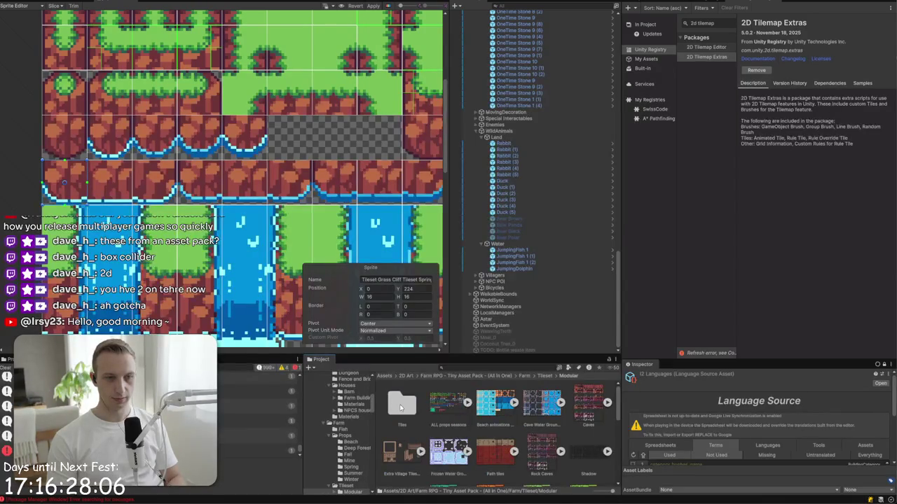
scroll(456, 432, down, 5)
scroll(456, 431, up, 1)
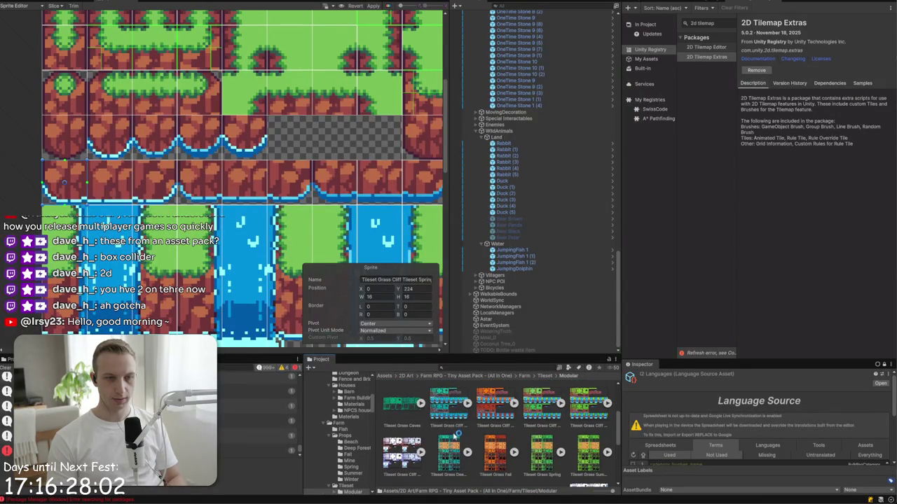
scroll(455, 433, up, 2)
click(452, 453)
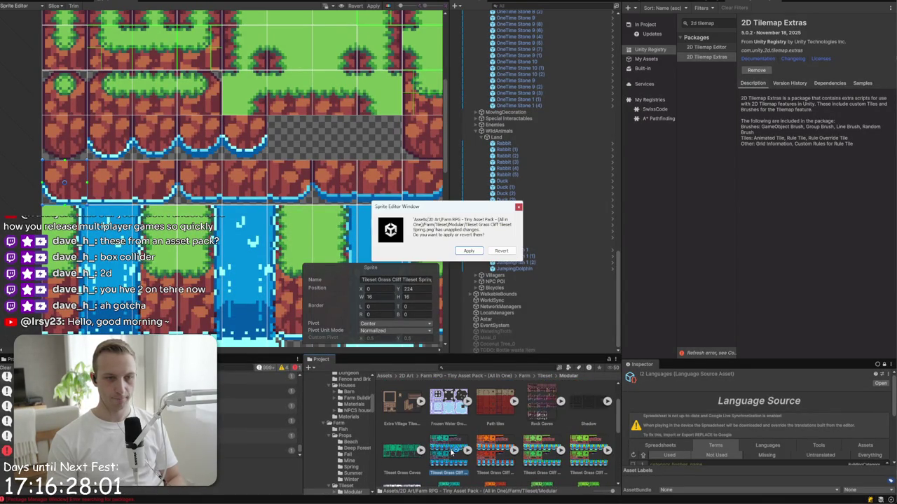
click(468, 250)
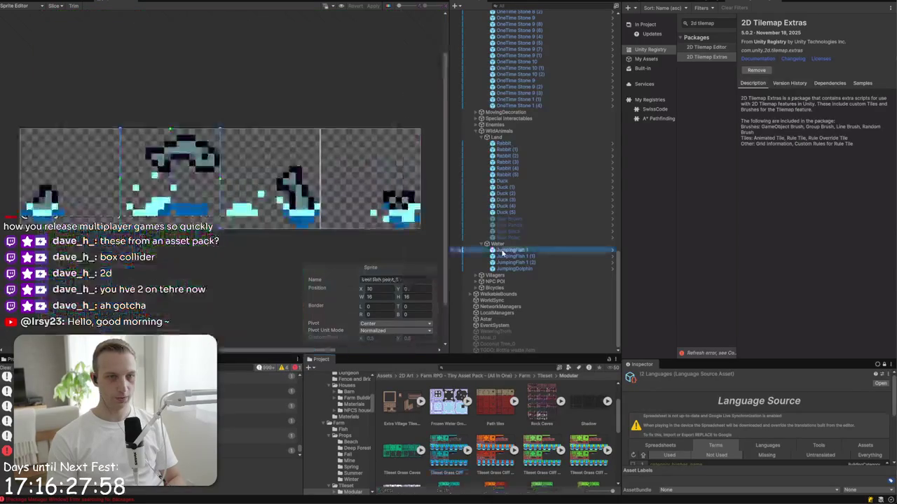
- Close the Sprite Editor, browse the Tileset Grass Cliff textures, and open the Grass Spring tile palette
click(56, 3)
click(447, 448)
scroll(446, 444, down, 1)
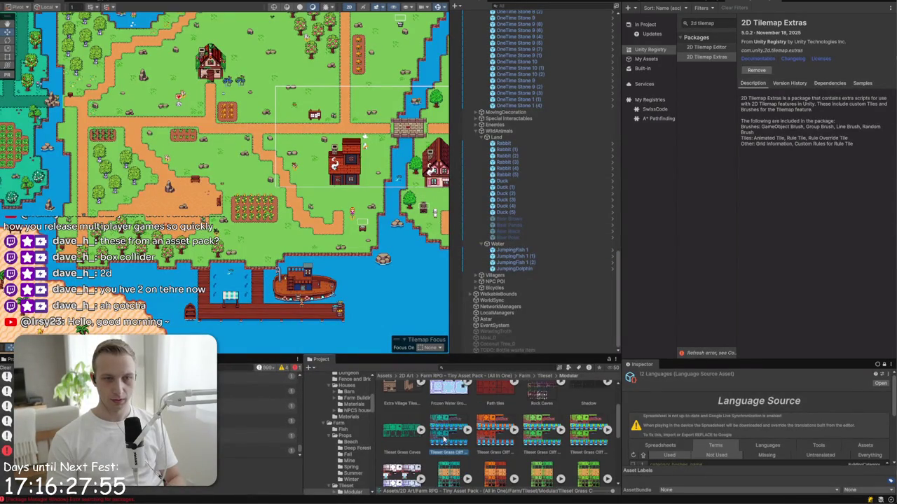
click(486, 434)
click(541, 430)
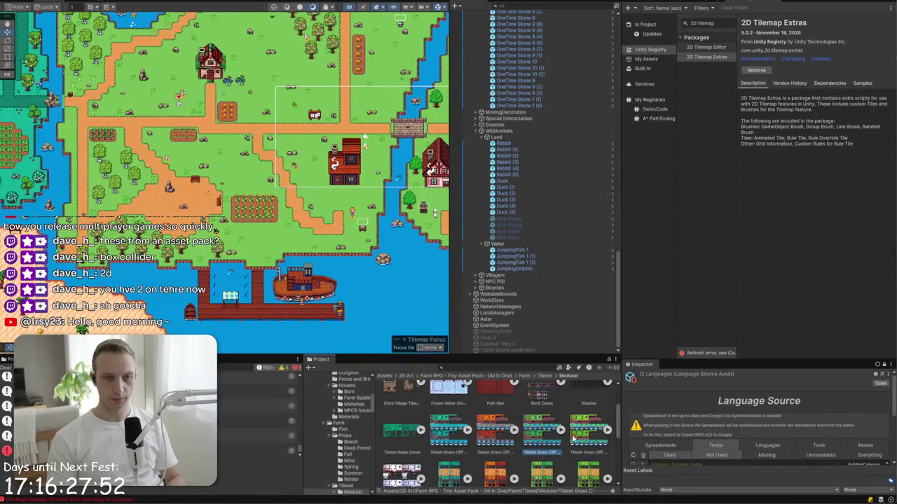
scroll(404, 248, up, 10)
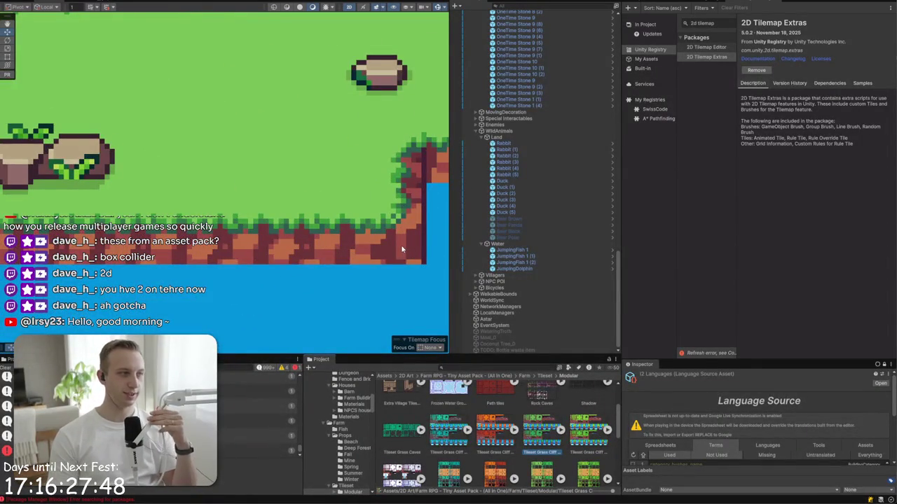
click(641, 3)
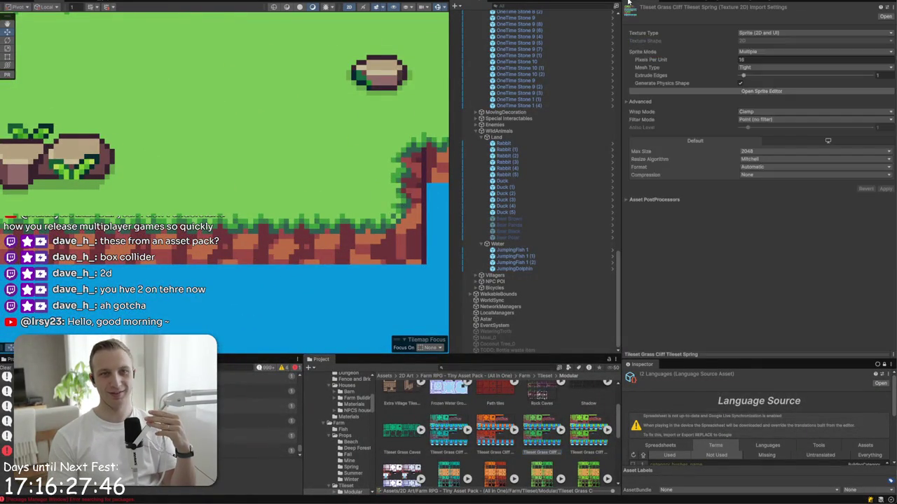
click(679, 4)
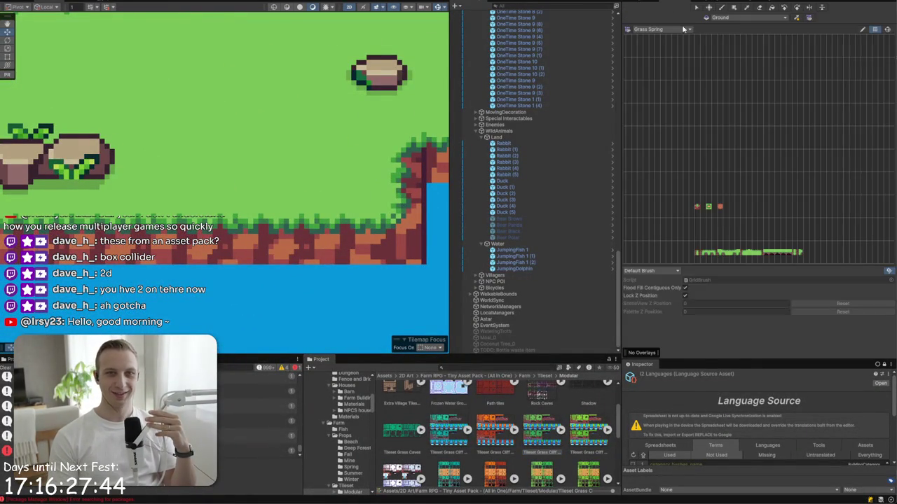
- Check the active tilemap and view the WaterGround and Grass Forest palettes before returning to Grass Spring
click(728, 17)
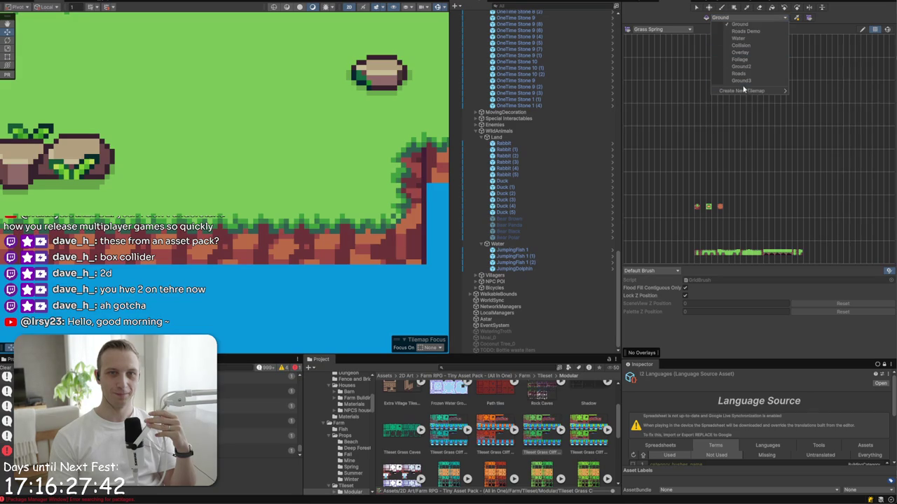
click(670, 31)
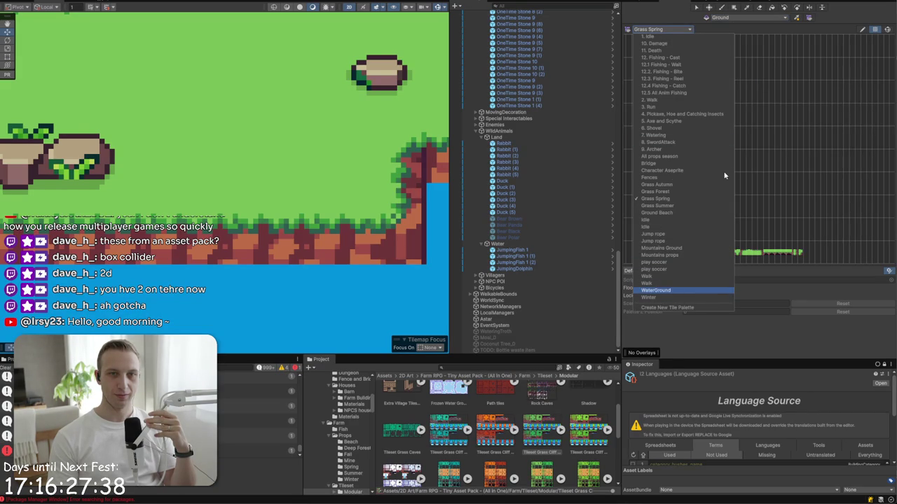
click(678, 289)
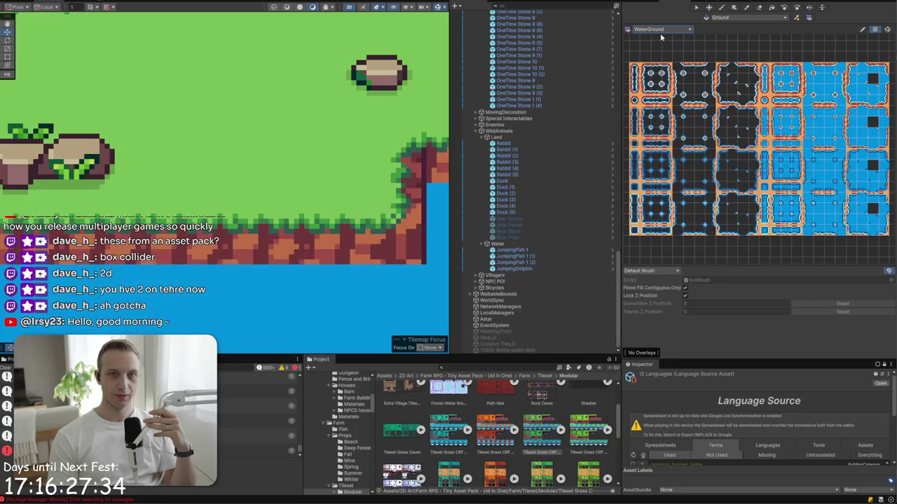
click(660, 31)
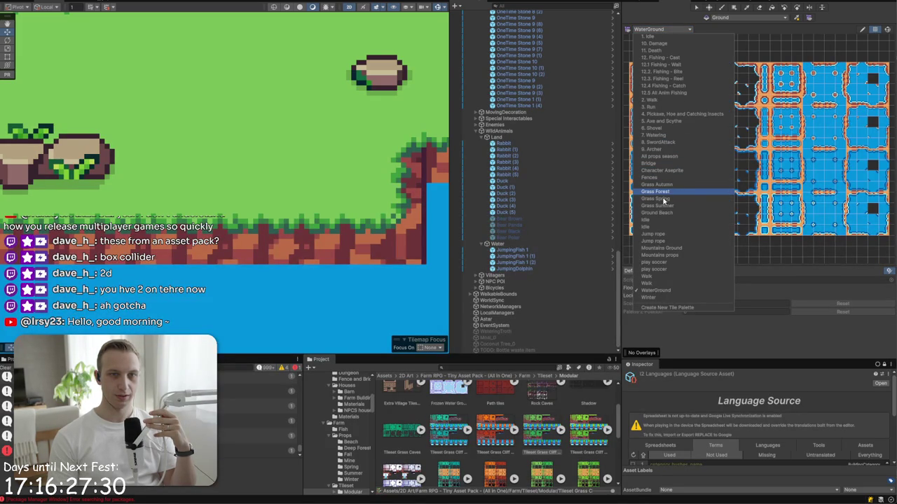
click(662, 194)
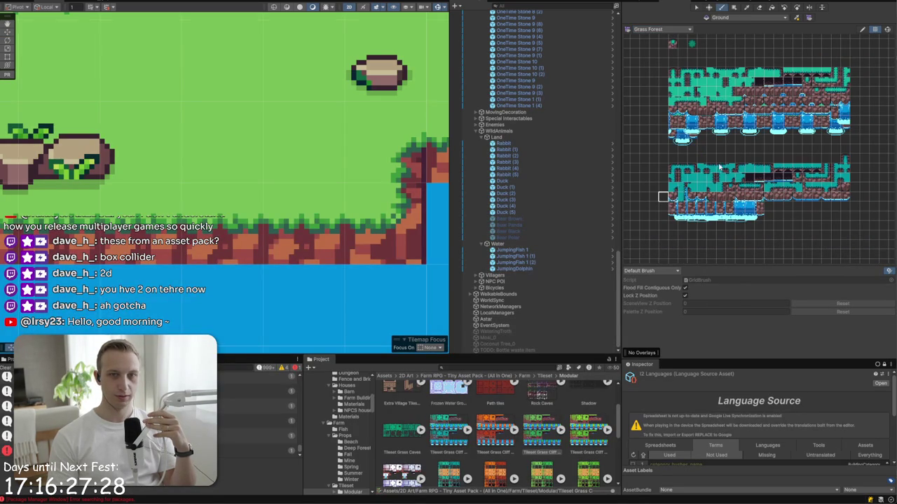
click(665, 29)
click(689, 204)
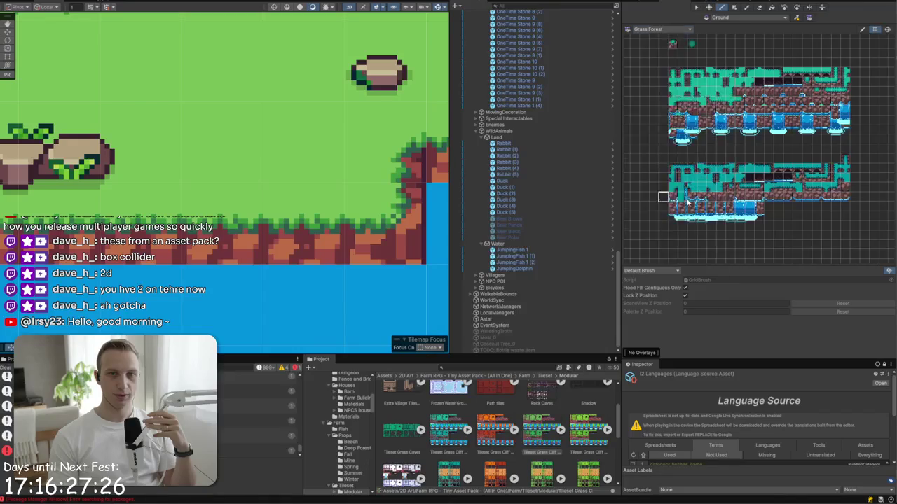
- Zoom into the Grass Spring palette and select a single cliff-edge tile column
scroll(766, 133, up, 5)
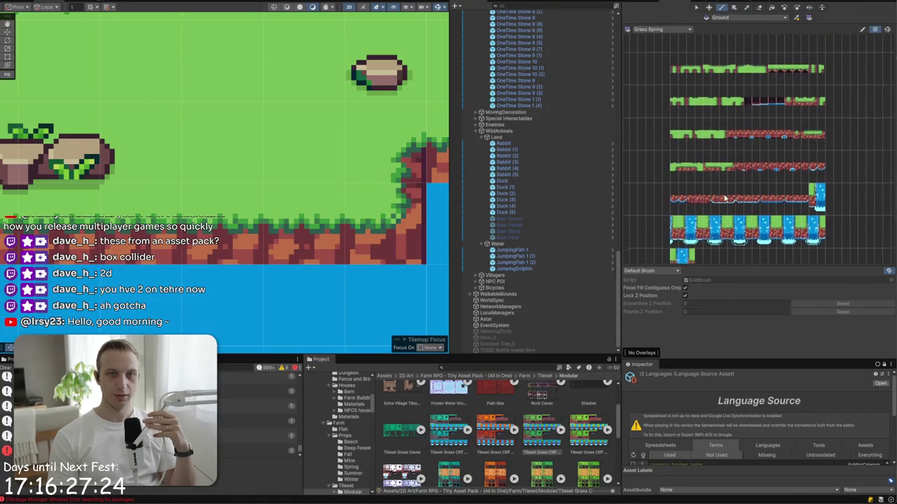
scroll(690, 202, up, 4)
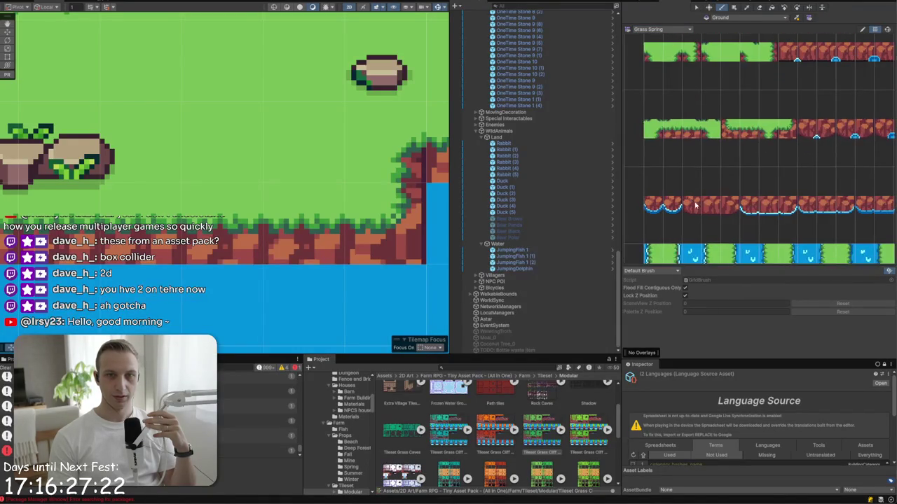
click(687, 210)
drag(690, 210, 867, 213)
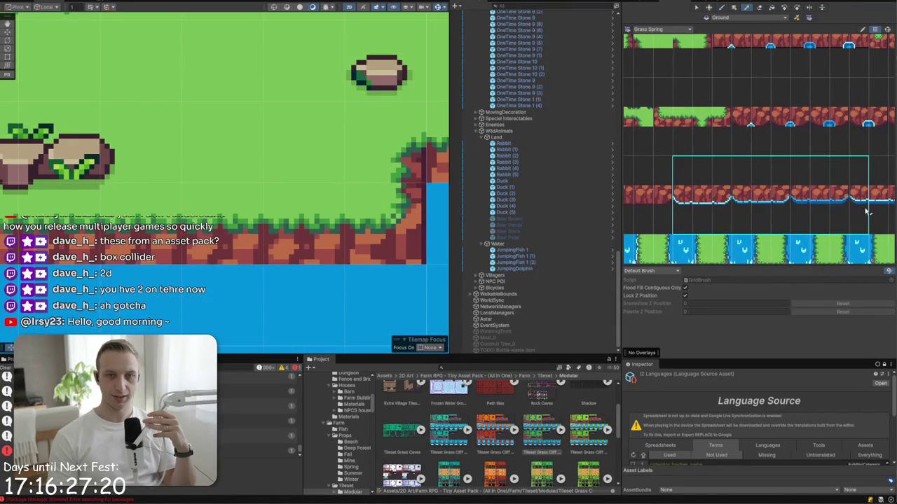
click(858, 212)
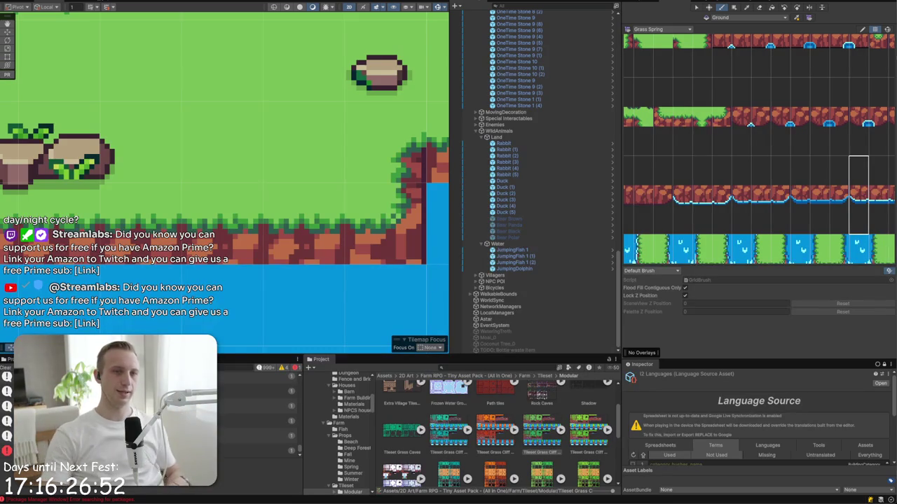
- Filter the Hierarchy by 'light', then clear the search
scroll(532, 140, up, 15)
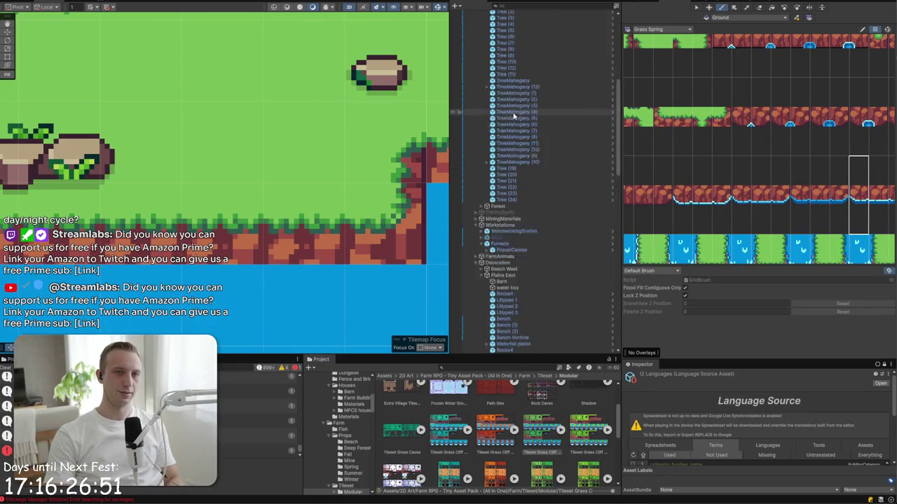
click(525, 5)
text(light)
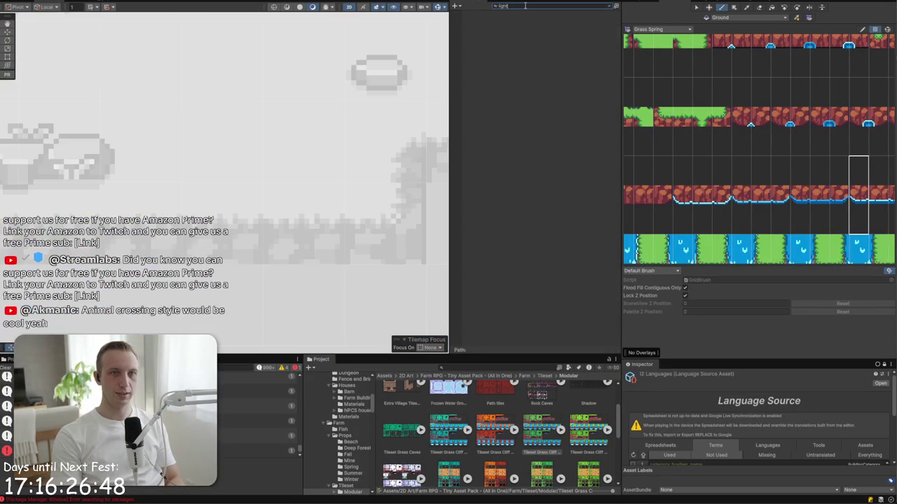
key(Escape)
- Frame the player, then paint a cliff corner tile onto the grass corner by the water
double_click(489, 50)
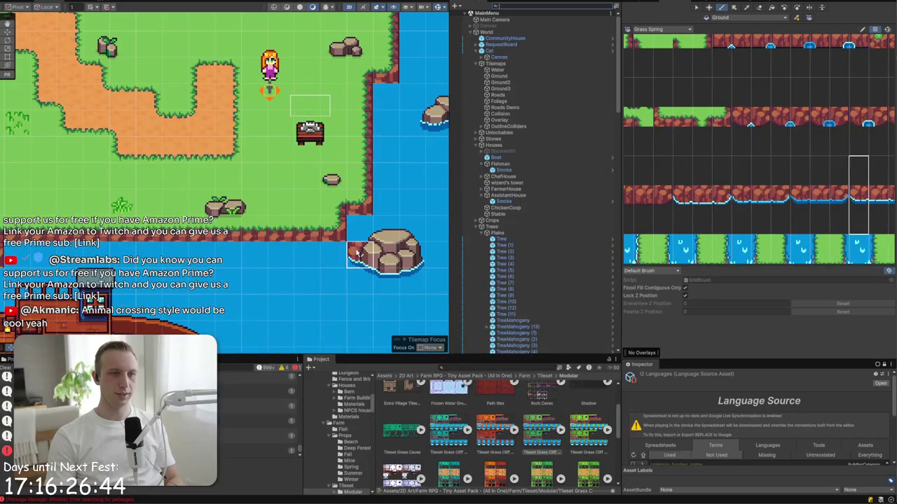
click(726, 214)
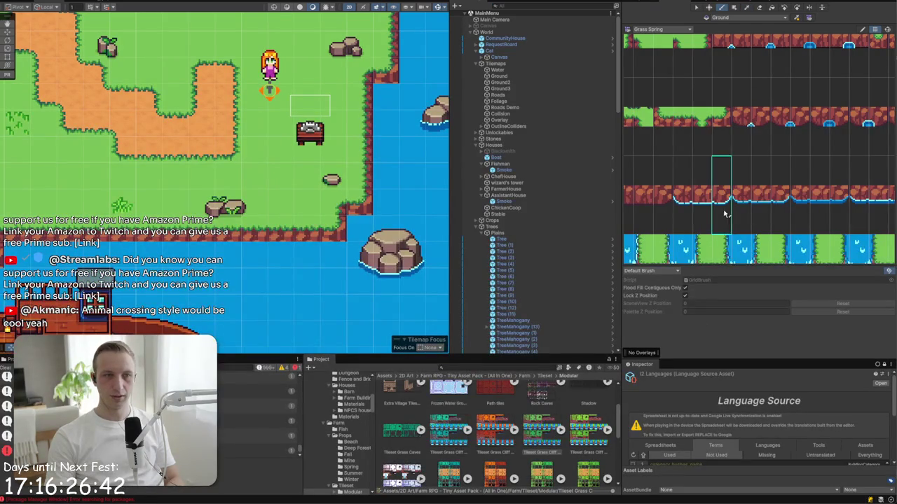
click(342, 240)
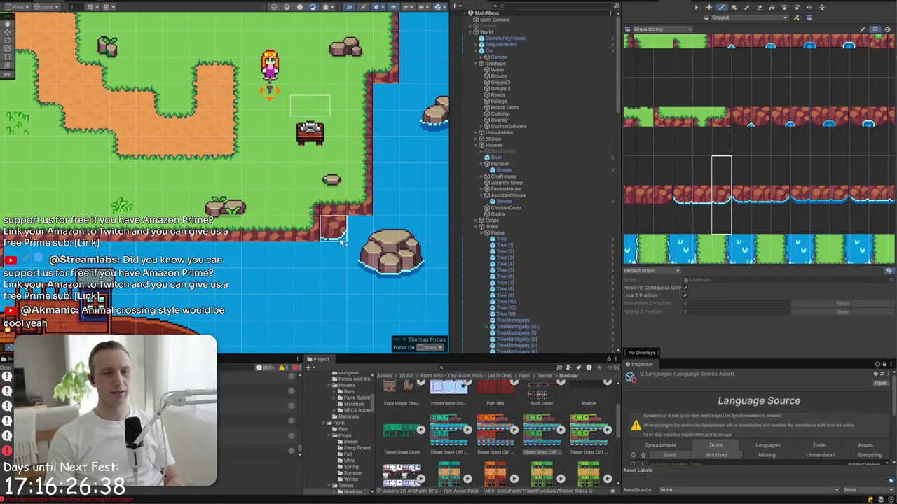
right_click(327, 296)
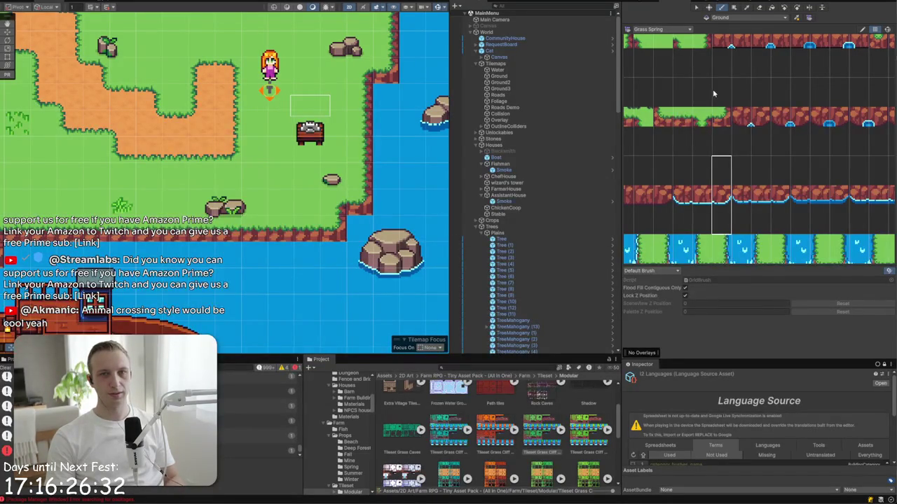
click(482, 367)
text(t:smart)
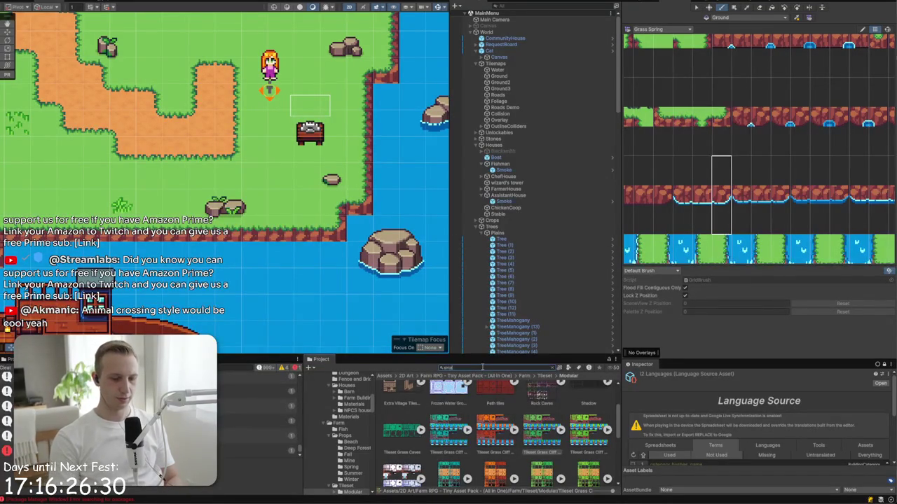
text(grass)
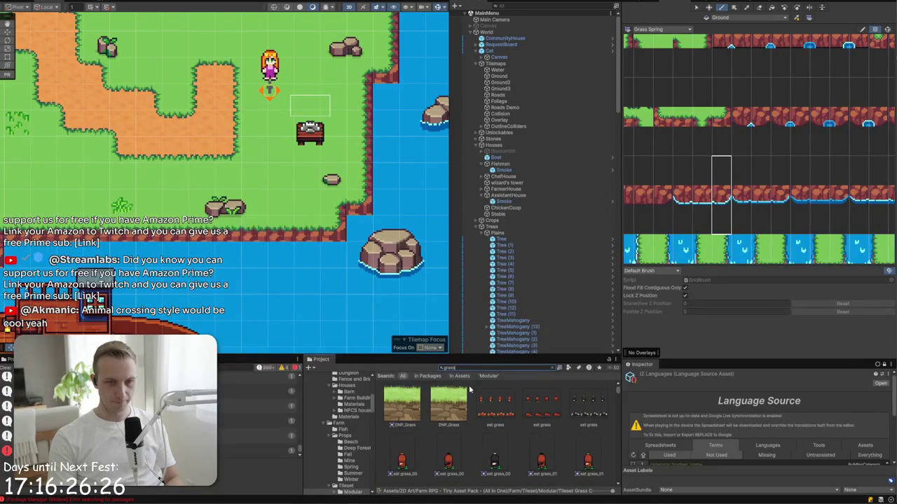
scroll(497, 439, down, 5)
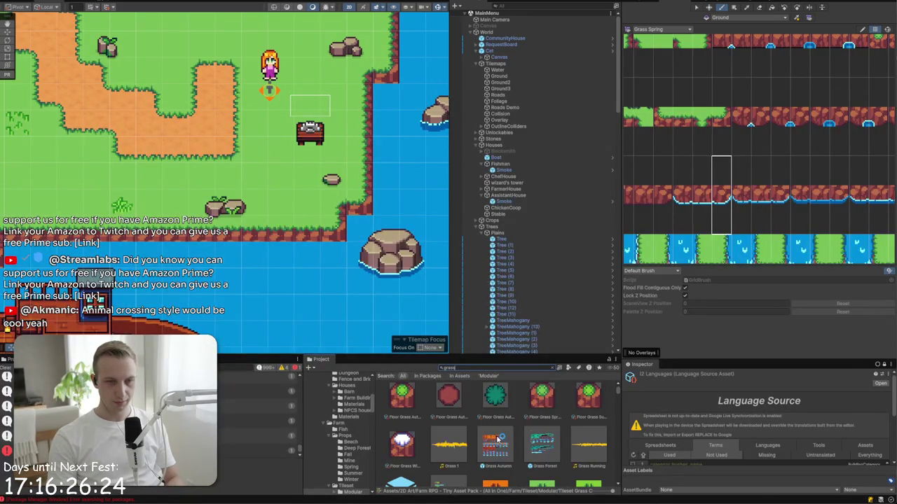
scroll(499, 439, up, 1)
scroll(498, 439, up, 5)
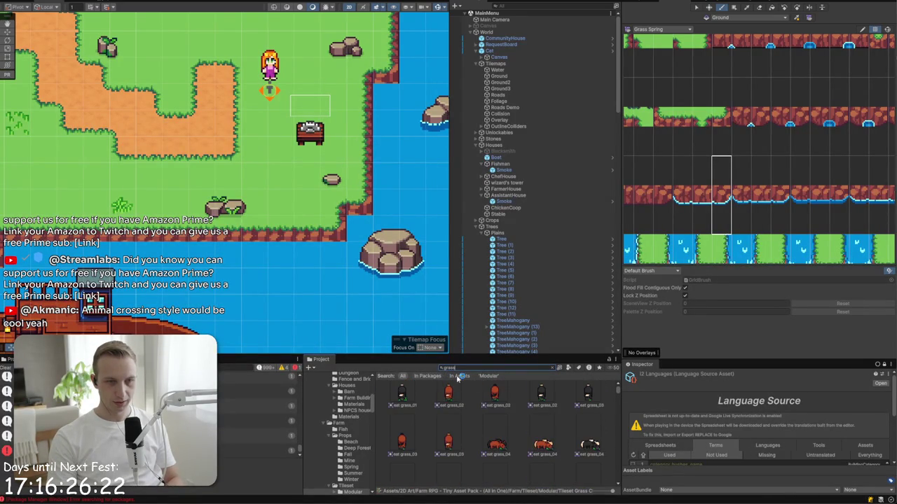
click(550, 368)
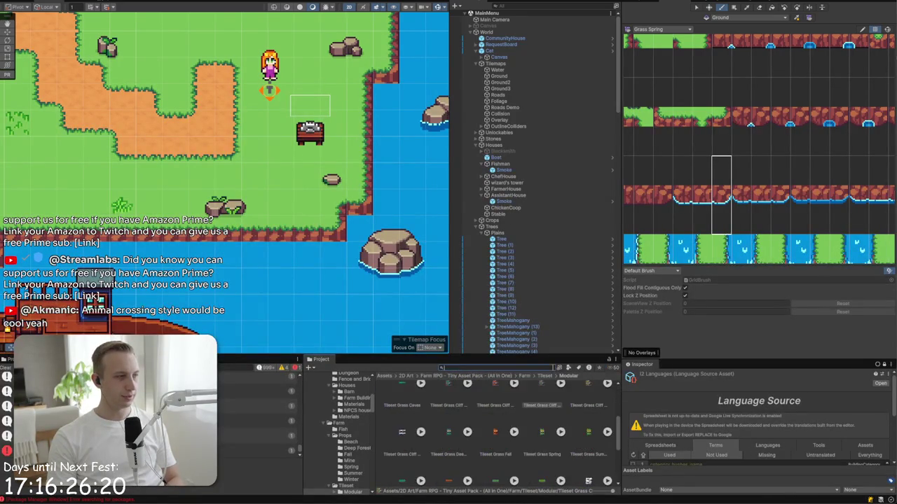
click(536, 449)
click(392, 379)
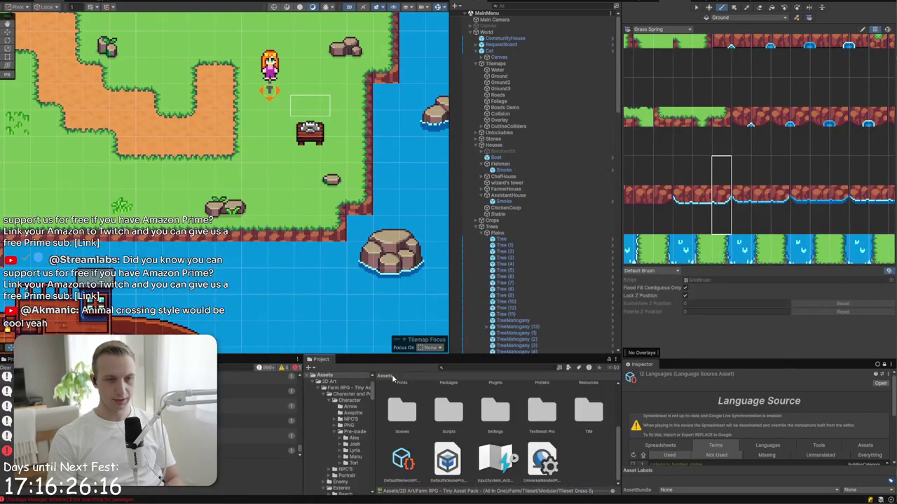
scroll(431, 429, up, 2)
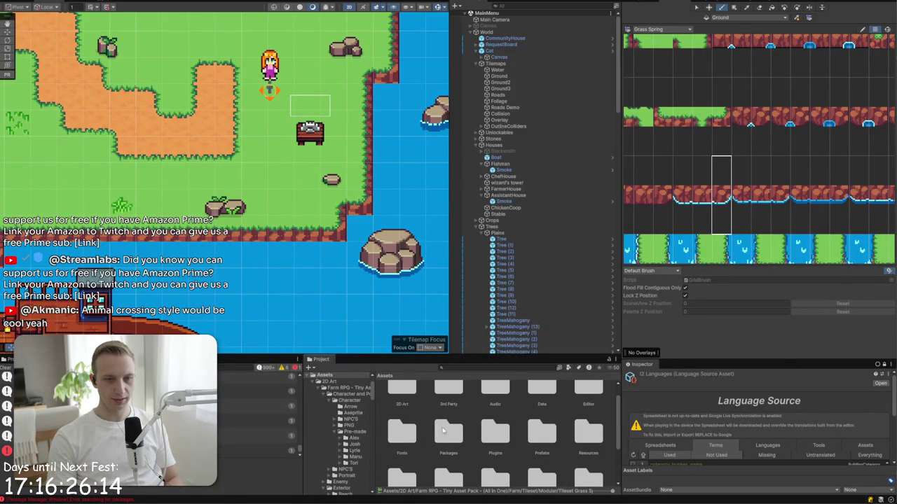
click(536, 433)
scroll(538, 441, up, 1)
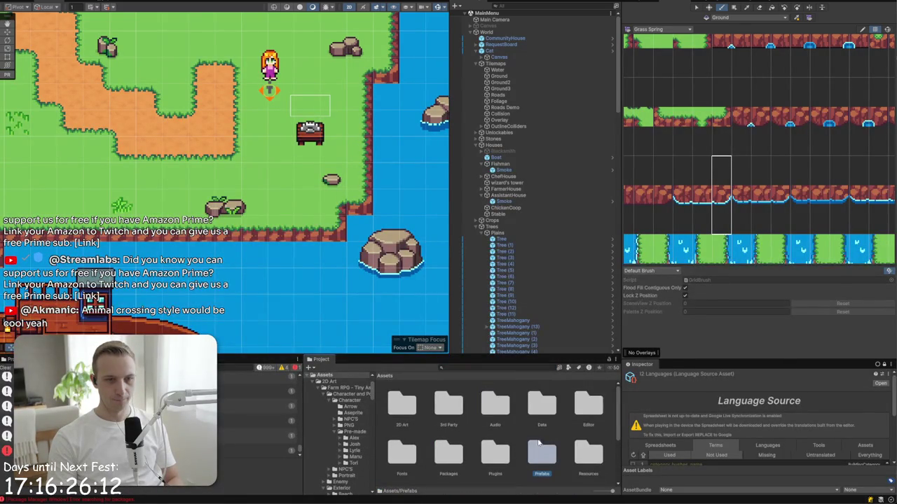
double_click(548, 462)
scroll(540, 461, down, 1)
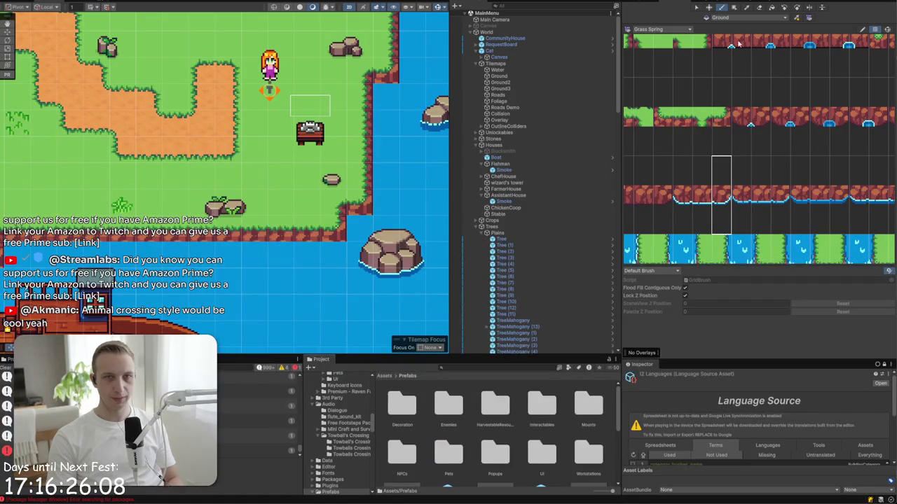
click(307, 172)
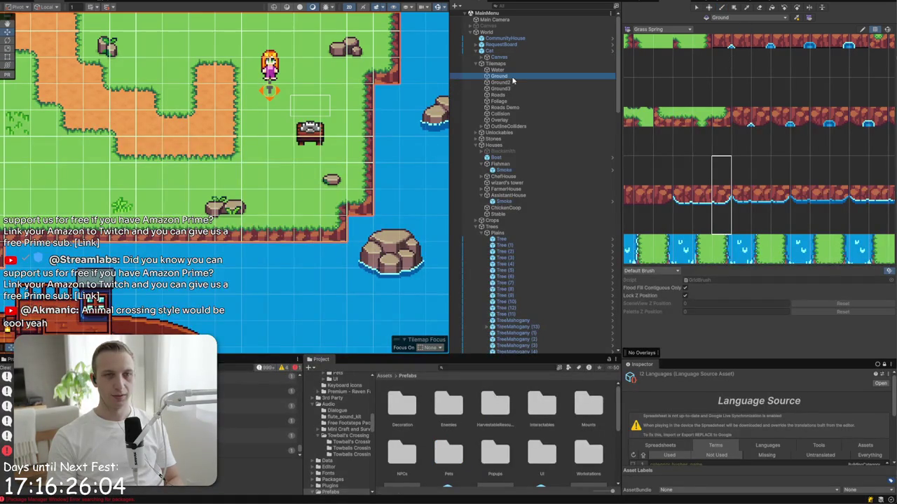
- Target the Water tilemap for painting while keeping the Grass Spring palette selected
click(339, 233)
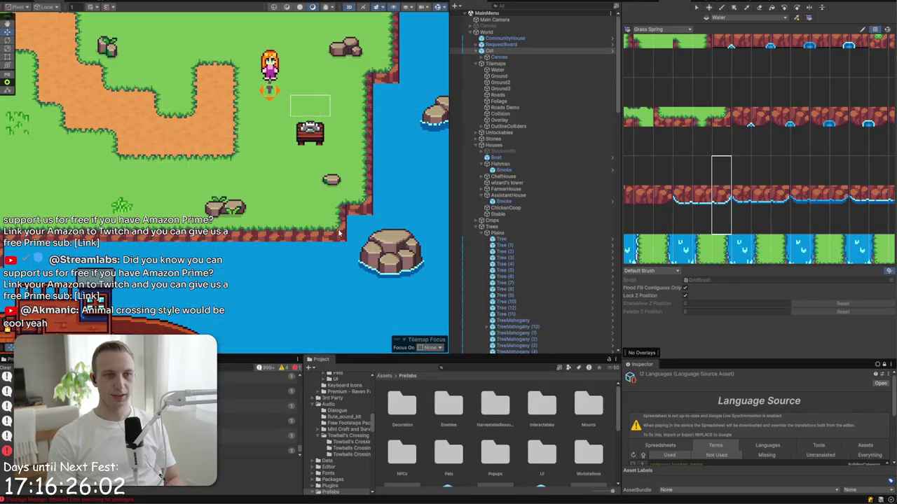
click(725, 16)
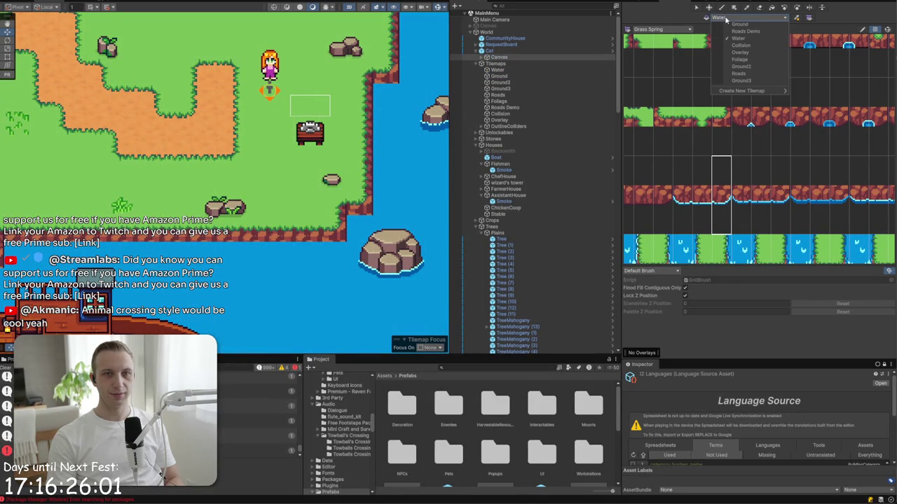
click(659, 30)
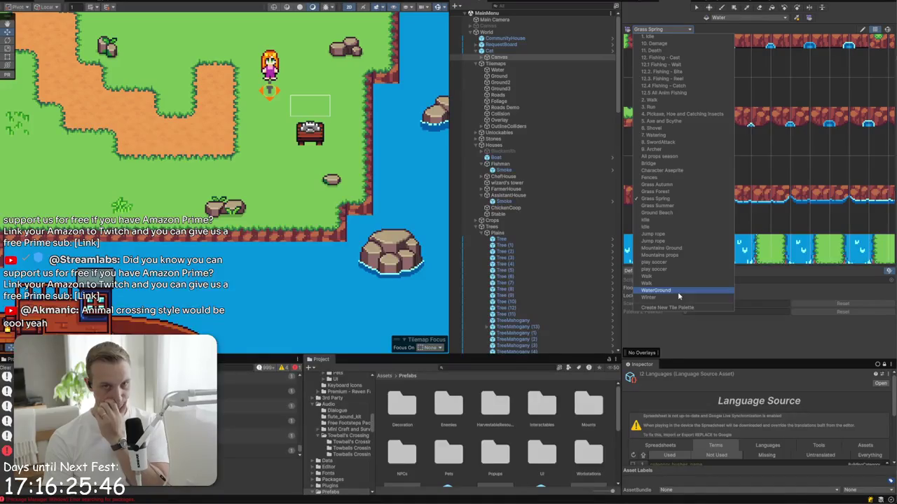
click(564, 366)
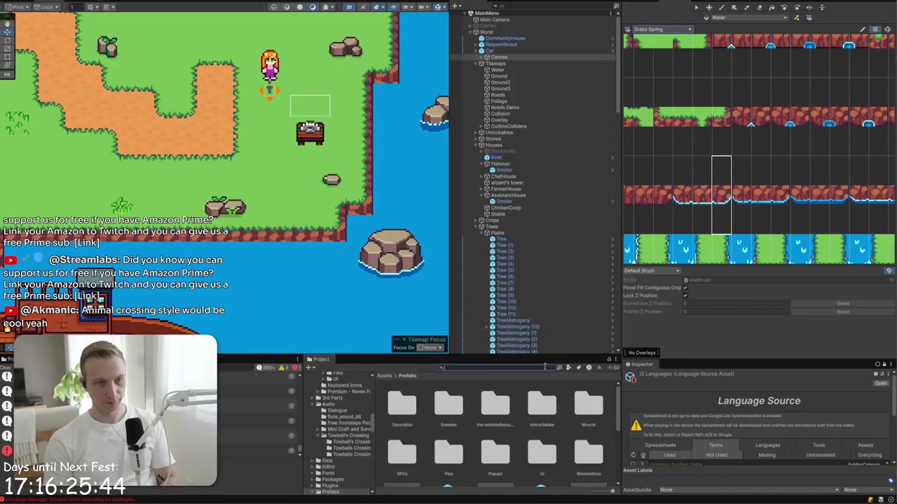
- Search the Project window for 'Gr' and scroll through the grass tile results
text(Grass)
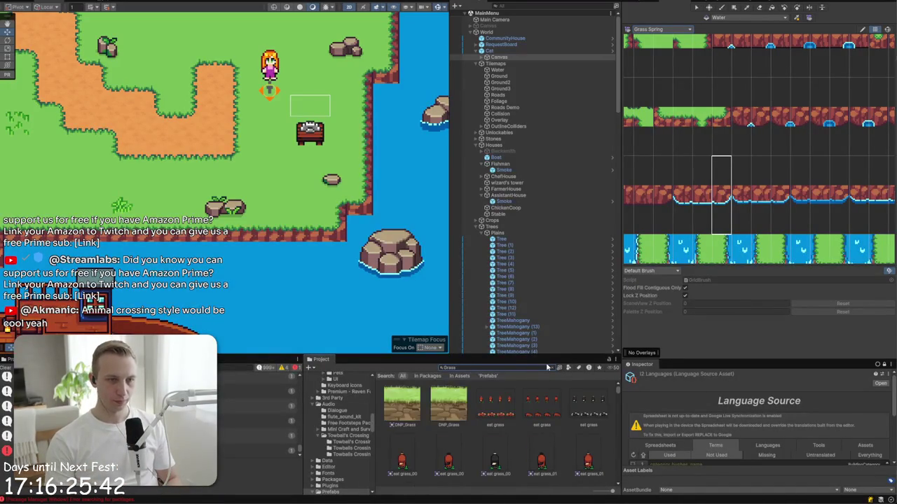
scroll(496, 414, down, 5)
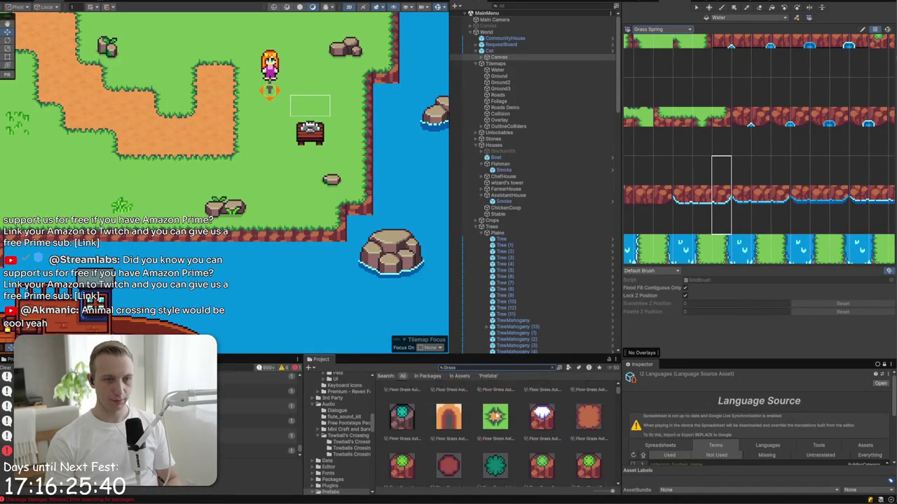
scroll(496, 414, down, 10)
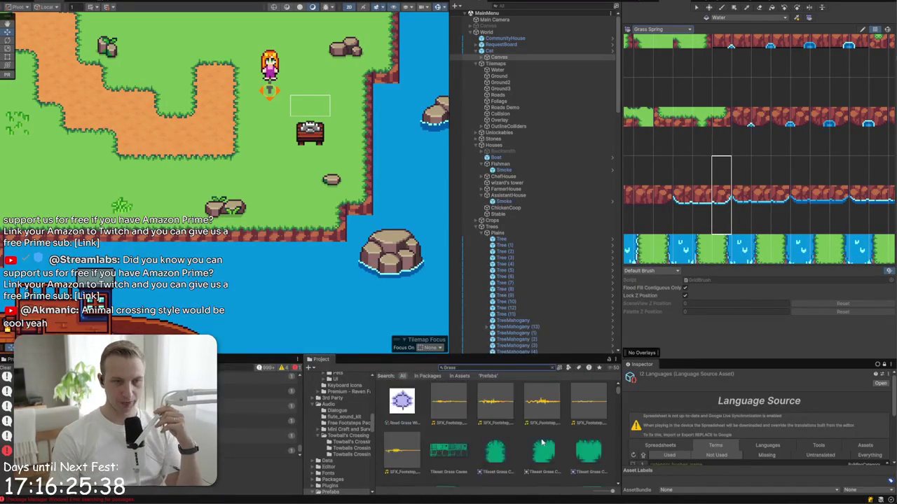
scroll(541, 443, down, 8)
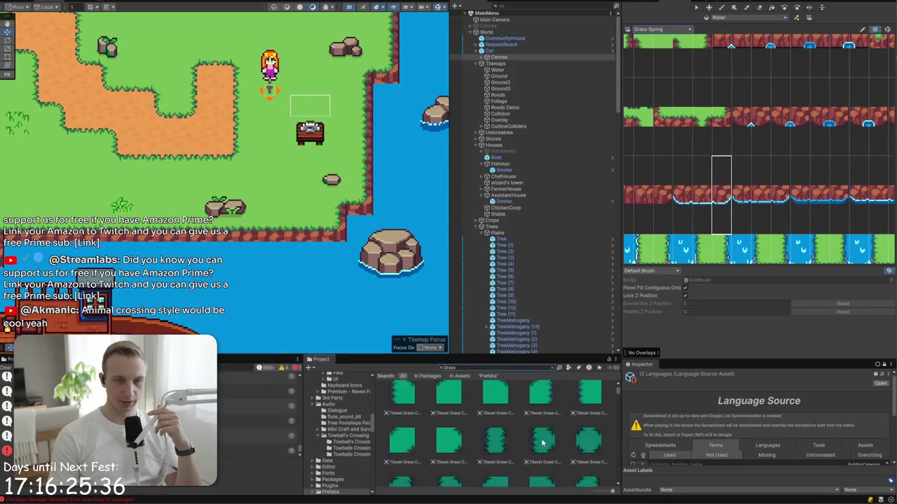
scroll(542, 443, down, 10)
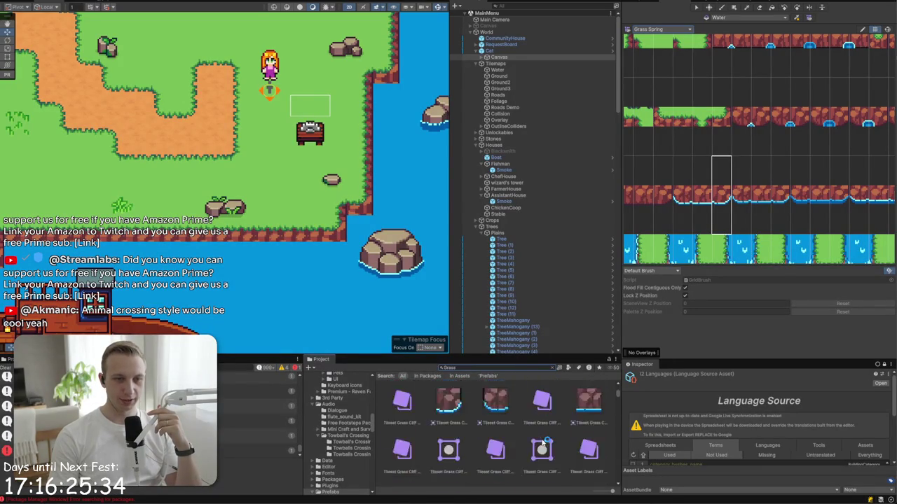
scroll(542, 443, down, 10)
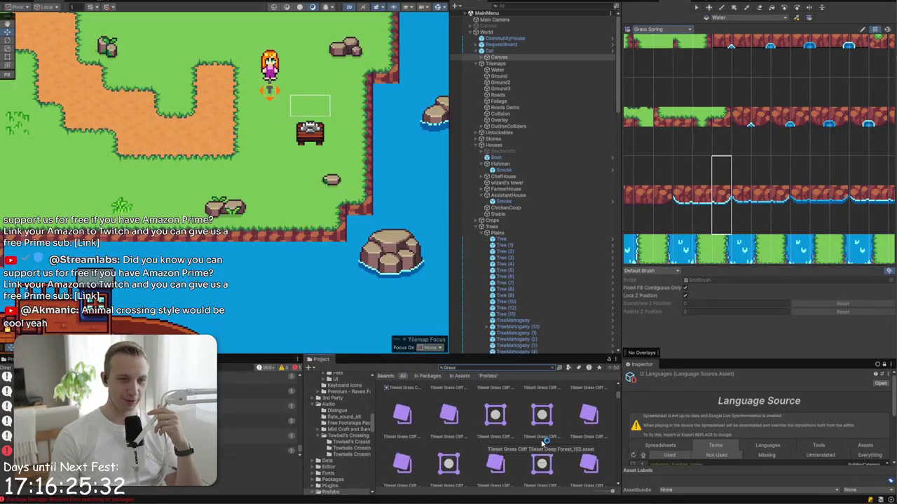
- Switch the search scope to In Assets, then Prefabs, and clear the search
click(459, 378)
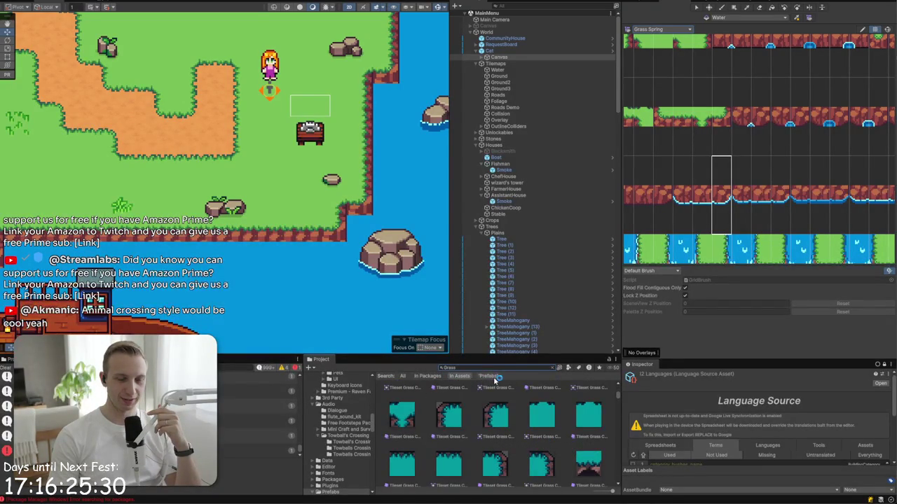
click(490, 377)
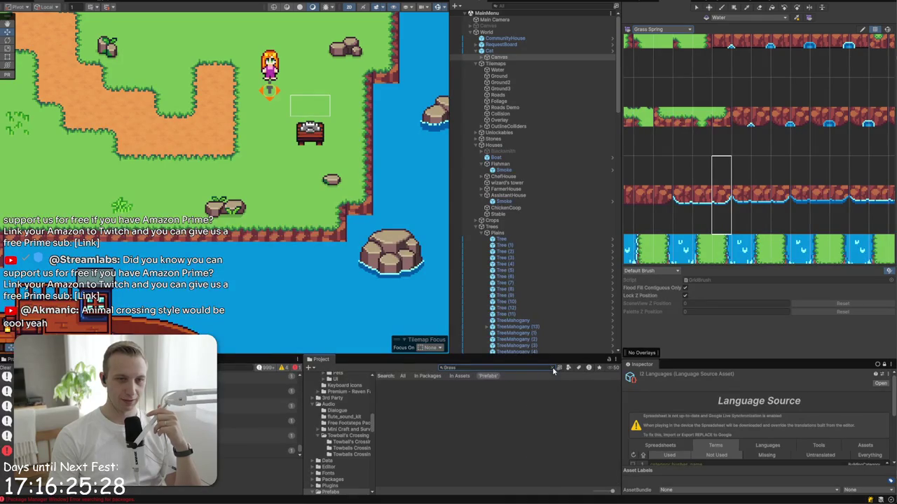
click(553, 368)
- Peek into the Decoration prefabs folder, select HarvestableResources, then return to Assets
double_click(401, 406)
click(408, 377)
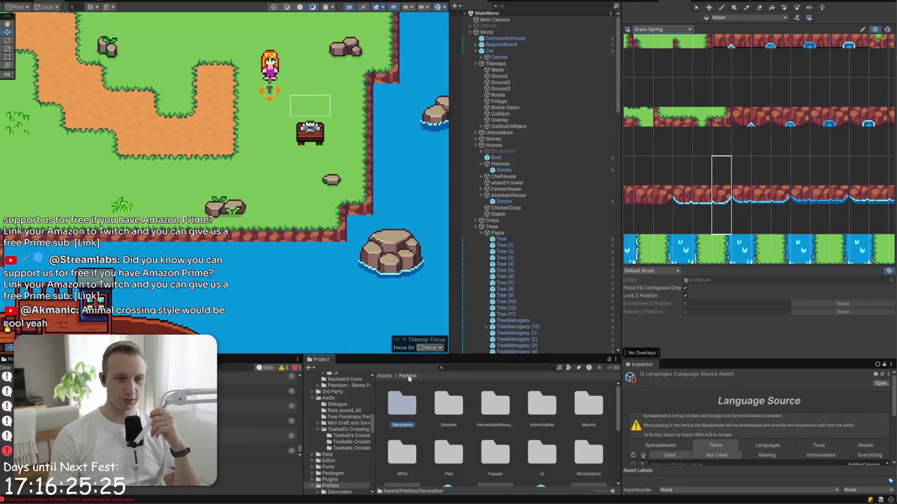
click(495, 404)
scroll(495, 410, down, 1)
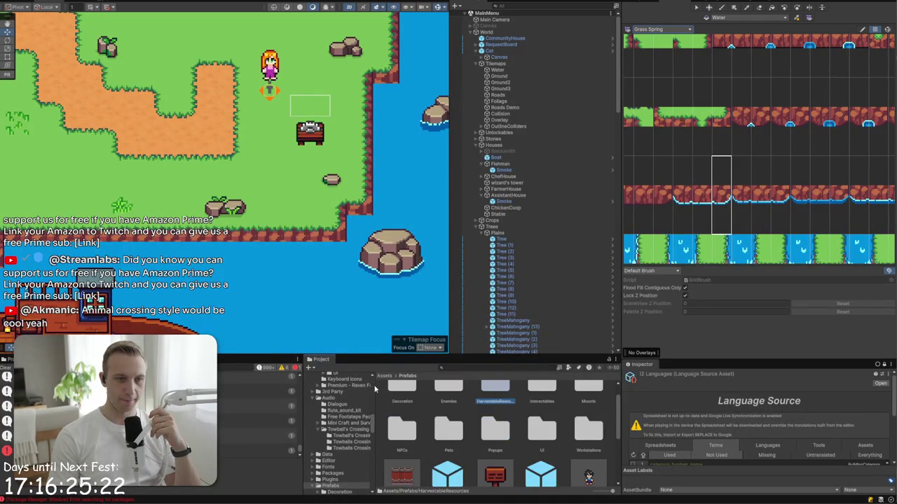
click(384, 377)
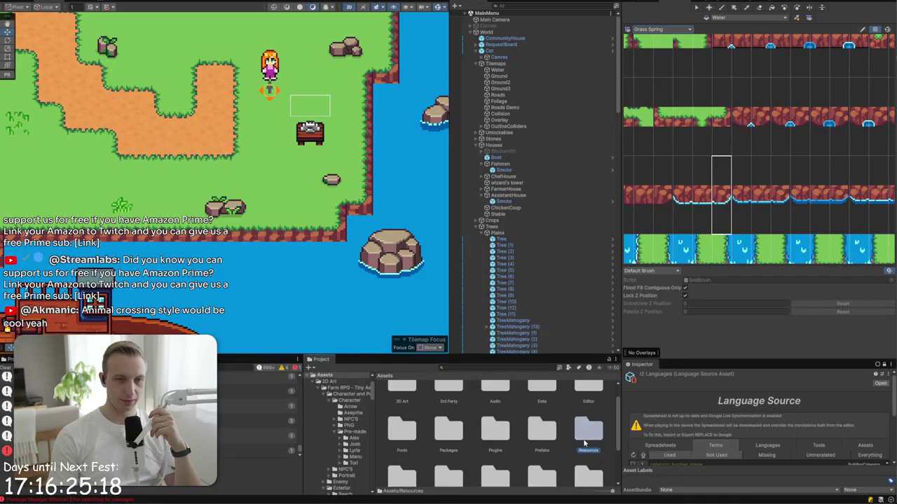
- Open the Scripts and Settings folders in turn, returning to Assets after each
scroll(584, 441, down, 2)
scroll(555, 436, down, 1)
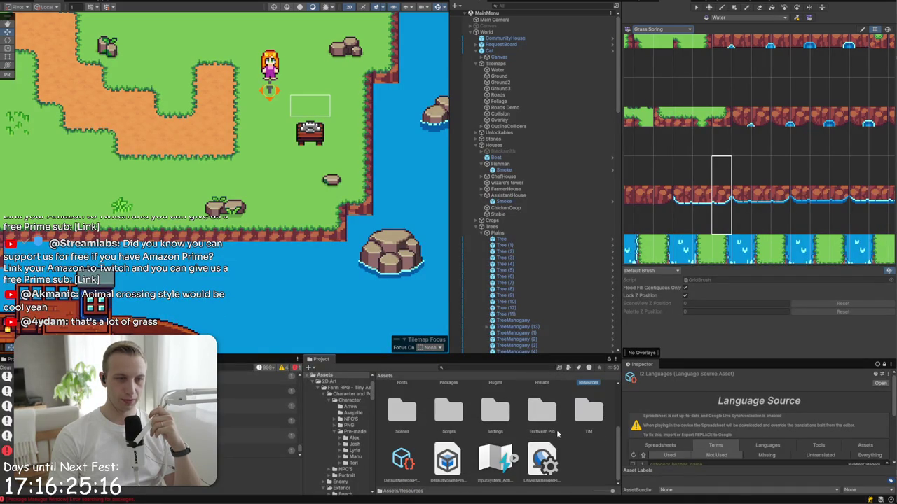
click(467, 416)
double_click(468, 417)
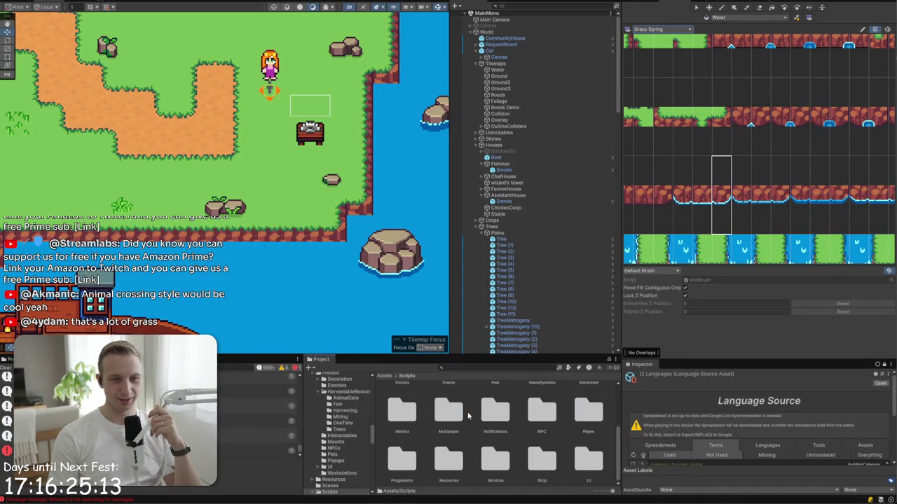
click(384, 377)
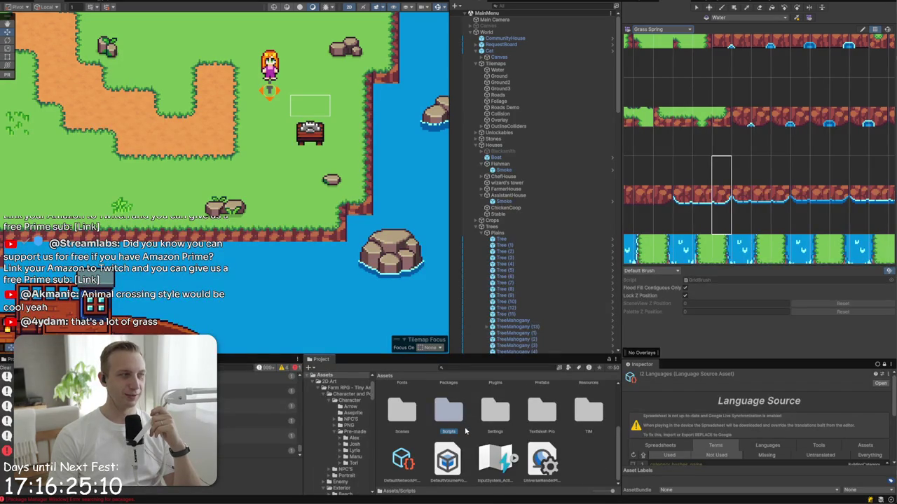
double_click(494, 413)
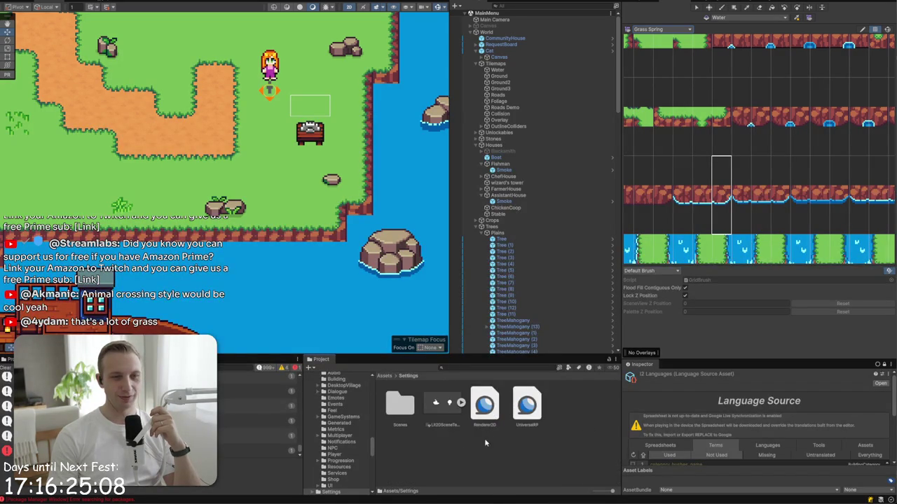
click(384, 376)
- Browse TextMesh Pro's Resources folder, select SwissCode, then return to the top-level Assets folder
scroll(548, 419, down, 1)
double_click(547, 419)
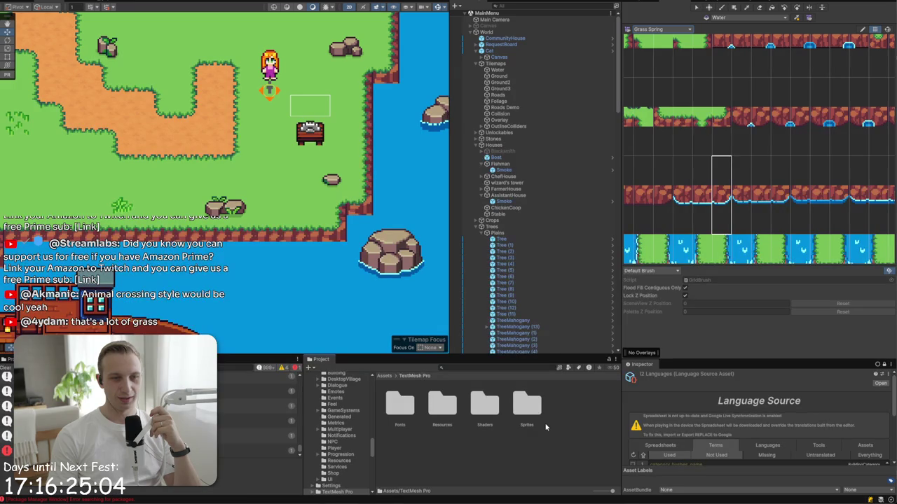
double_click(430, 396)
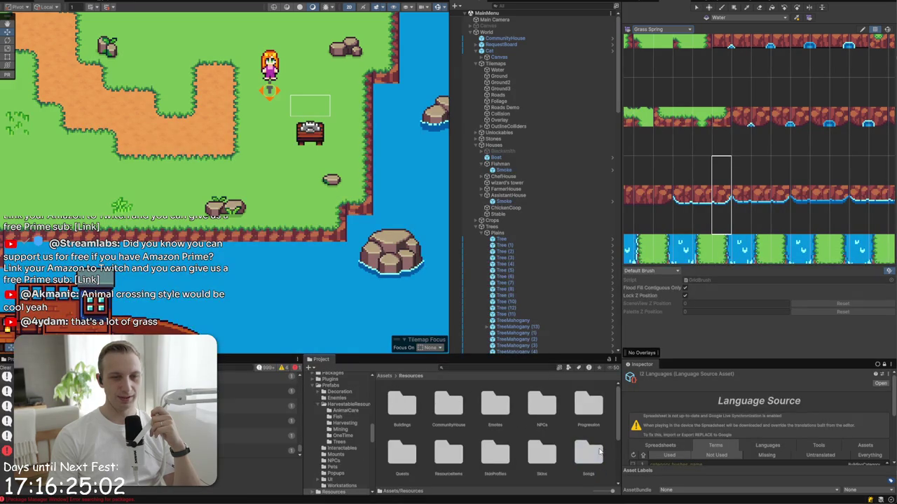
scroll(591, 462, up, 3)
scroll(592, 462, down, 3)
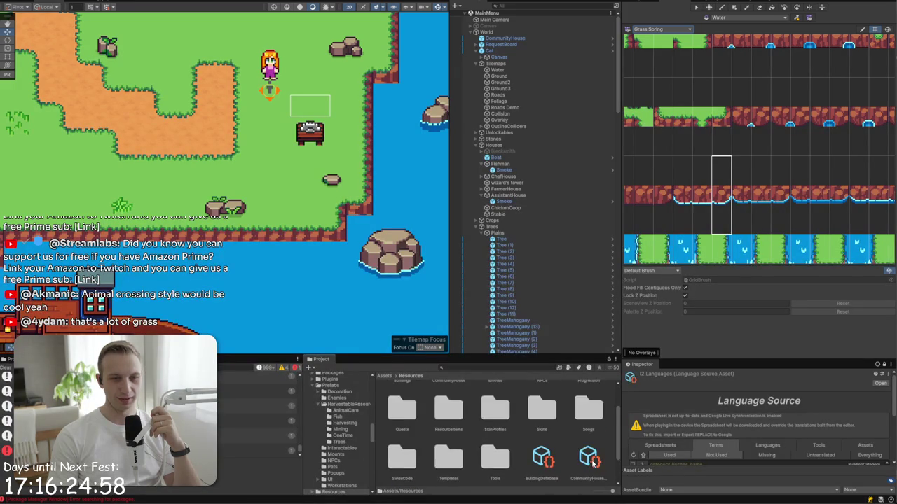
scroll(592, 462, up, 3)
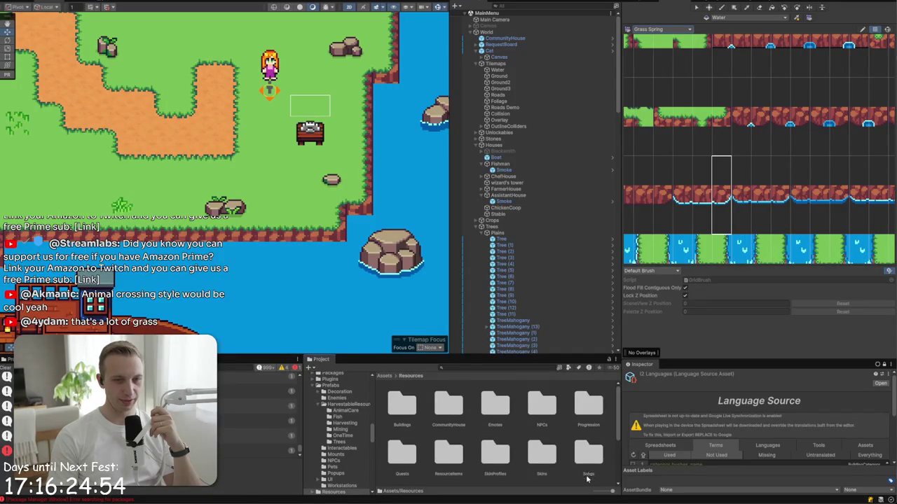
scroll(571, 485, down, 2)
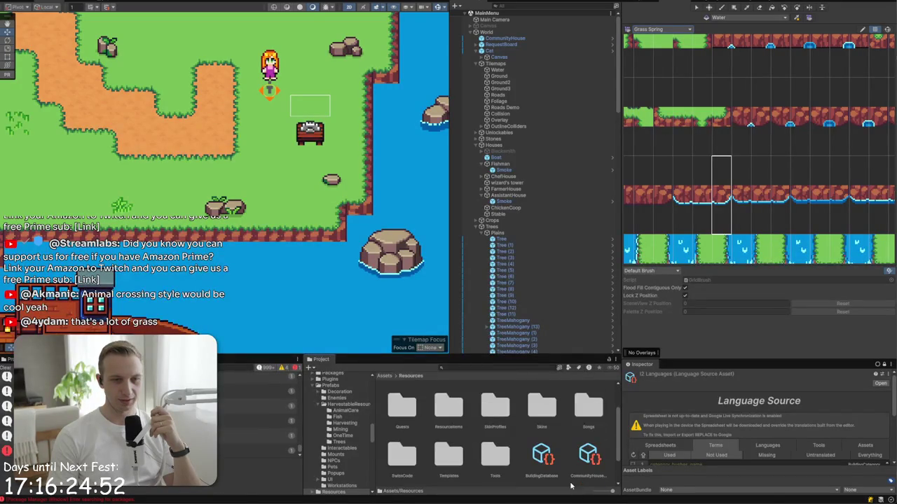
click(417, 467)
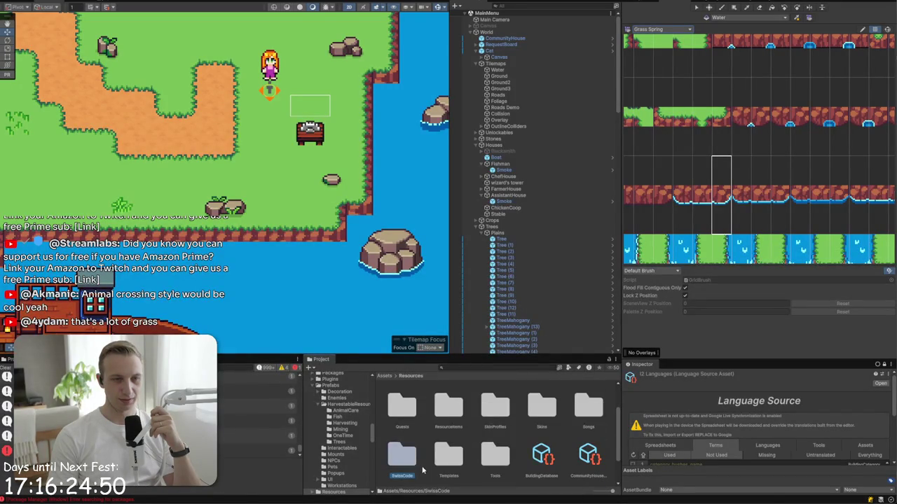
scroll(422, 471, up, 2)
click(384, 376)
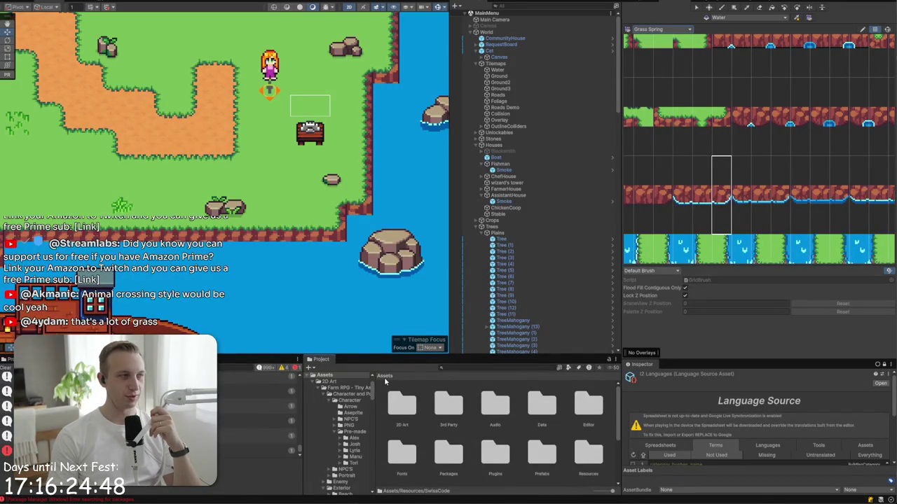